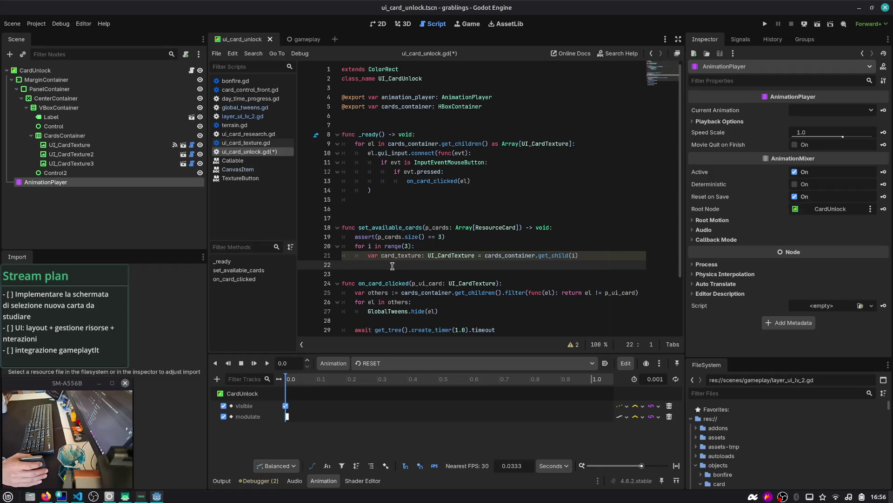
- Add hide() at the end of _ready() in ui_card_unlock.gd and save
{"action": "left_click", "coordinate": [386, 196]}
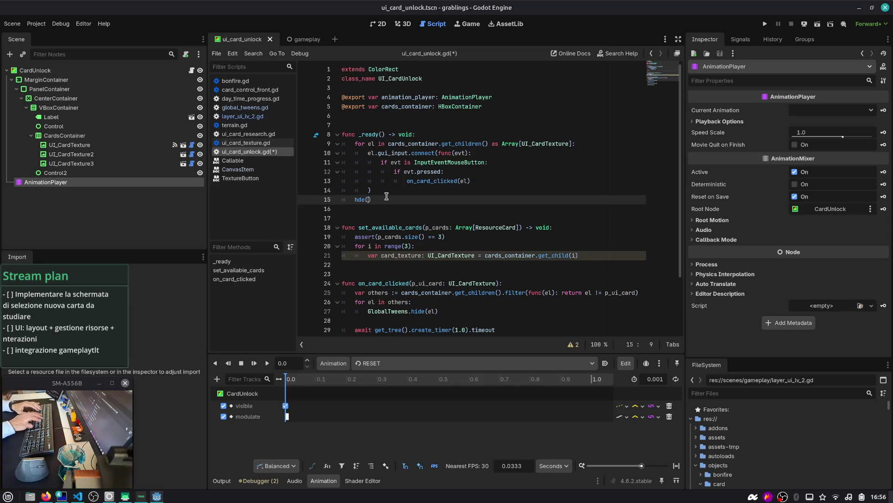
{"action": "key", "text": "Down"}
{"action": "key", "text": "Down"}
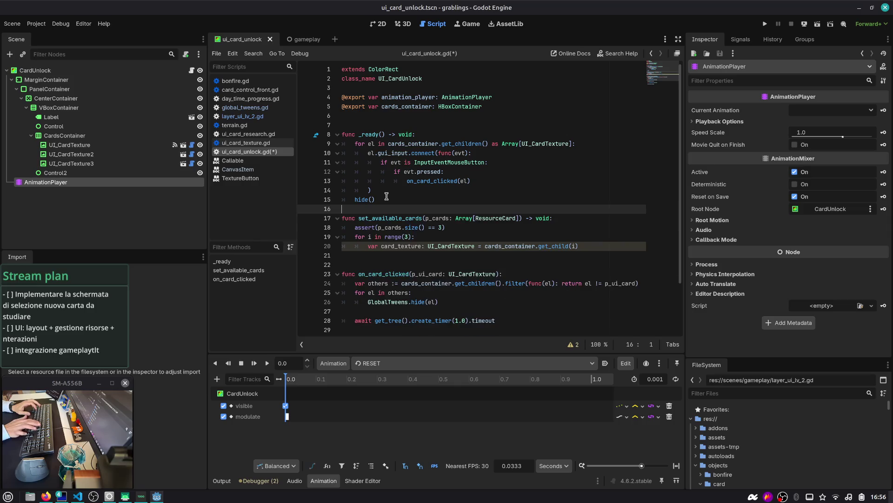
{"action": "key", "text": "ctrl+s"}
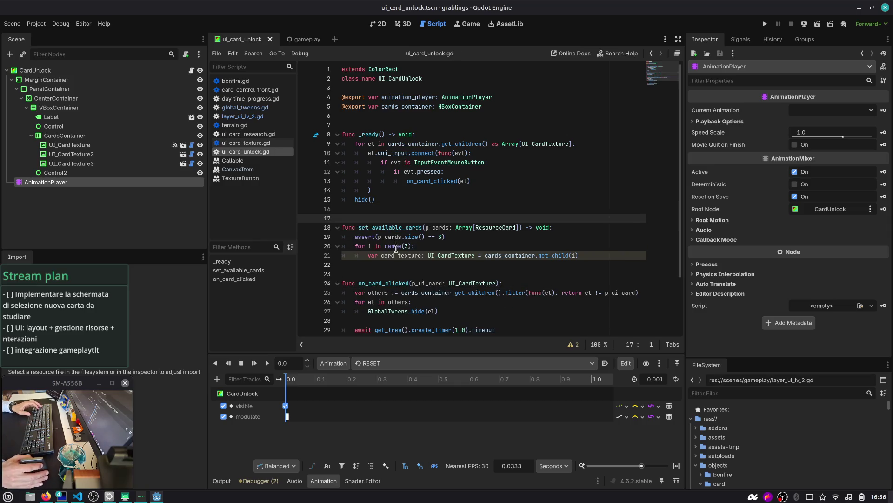
- Add card_texture.initialize_for_study(p_cards[i]) inside the loop and save the script
{"action": "left_click", "coordinate": [405, 227]}
{"action": "key", "text": "Down"}
{"action": "key", "text": "Down"}
{"action": "key", "text": "Down"}
{"action": "scroll", "coordinate": [417, 263], "scroll_direction": "down", "scroll_amount": 2}
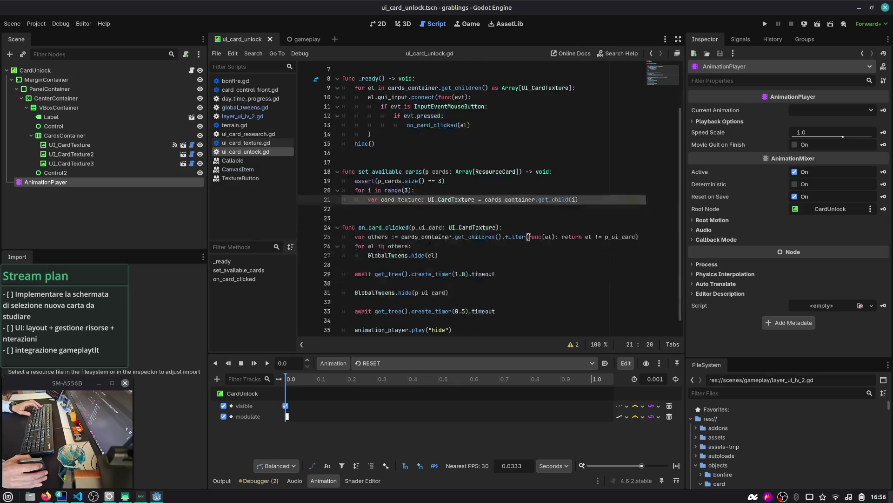
{"action": "left_click", "coordinate": [608, 199]}
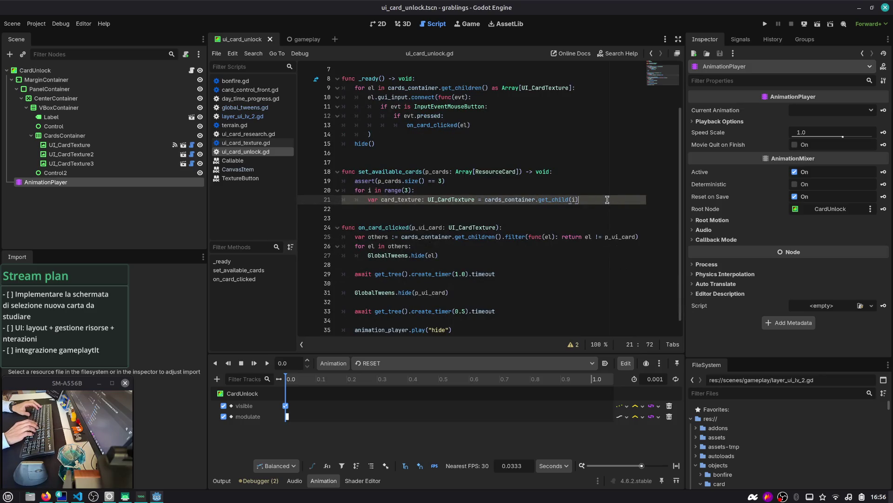
{"action": "key", "text": "Return"}
{"action": "type", "text": "card"}
{"action": "key", "text": "Return"}
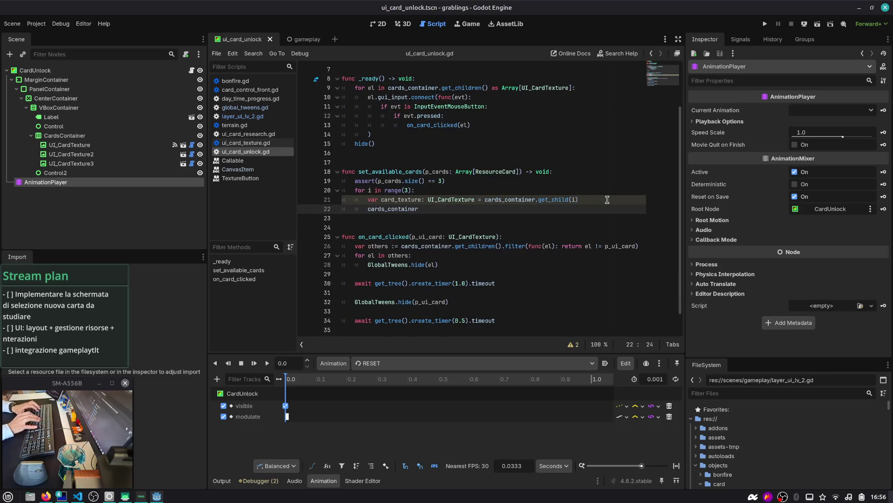
{"action": "key", "text": "BackSpace"}
{"action": "key", "text": "BackSpace"}
{"action": "key", "text": "BackSpace"}
{"action": "key", "text": "Return"}
{"action": "type", "text": "."}
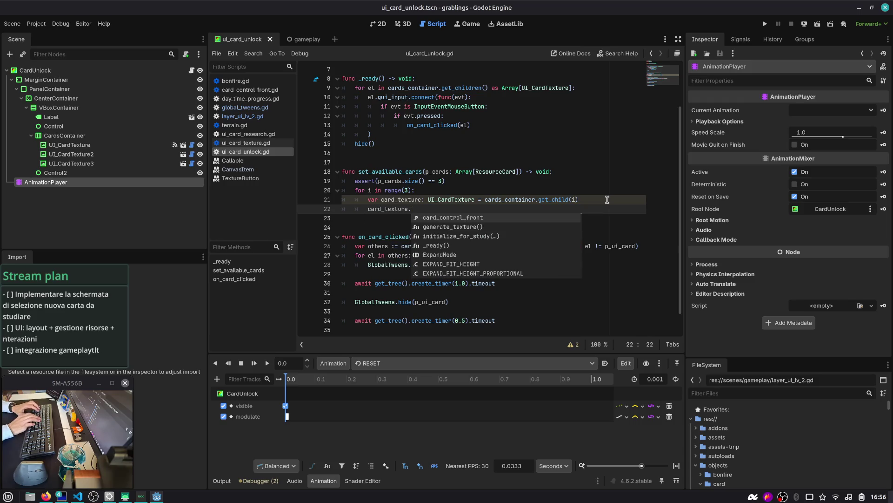
{"action": "key", "text": "Down"}
{"action": "key", "text": "Down"}
{"action": "key", "text": "Return"}
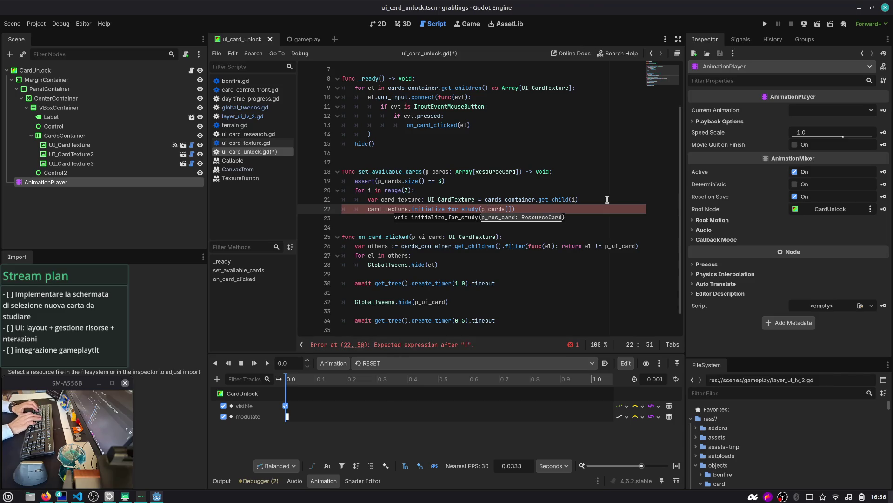
{"action": "type", "text": "i"}
{"action": "key", "text": "ctrl+s"}
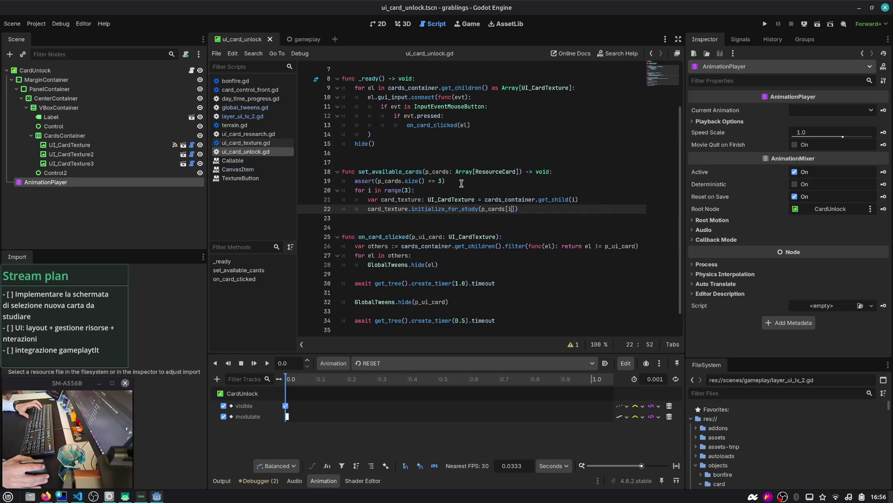
- Follow initialize_for_study from set_available_cards to its definition in ui_card_texture.gd
{"action": "double_click", "coordinate": [397, 171]}
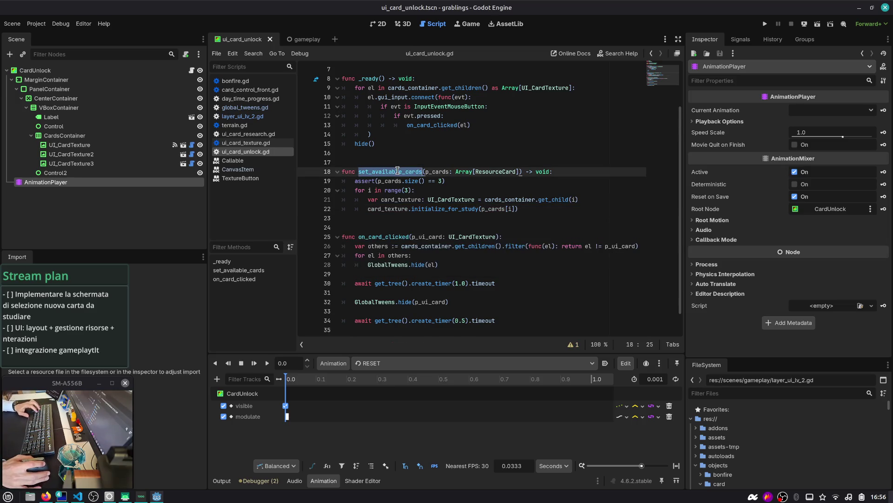
{"action": "double_click", "coordinate": [388, 208]}
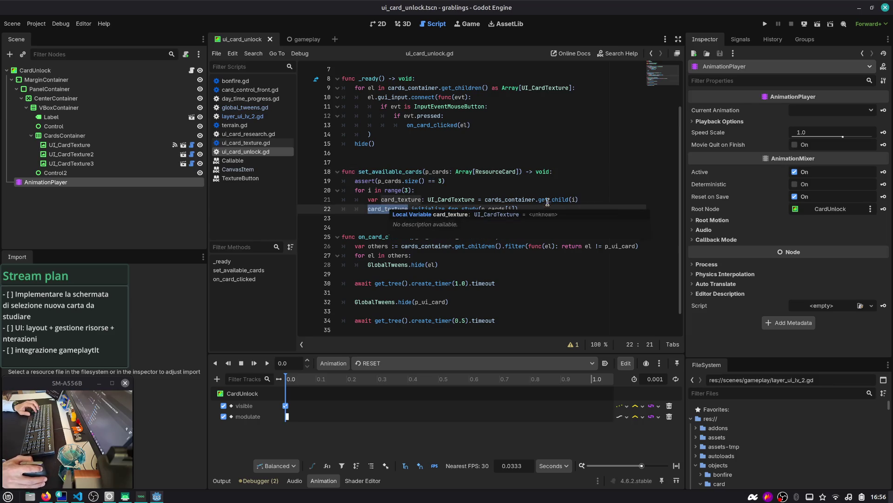
{"action": "left_click", "coordinate": [444, 210], "text": "ctrl"}
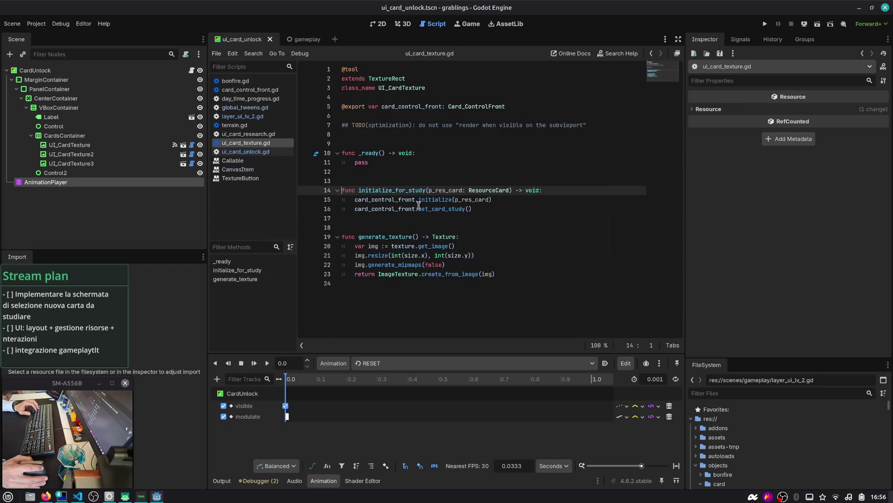
- Delete the empty _ready() function from ui_card_texture.gd
{"action": "double_click", "coordinate": [394, 236]}
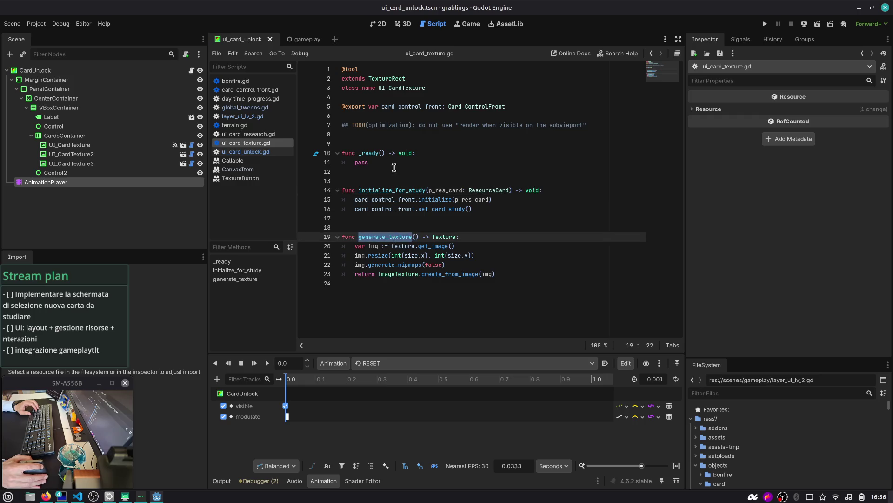
{"action": "left_click_drag", "start_coordinate": [339, 152], "coordinate": [342, 190]}
{"action": "key", "text": "BackSpace"}
- Close all scripts except ui_card_unlock.gd with Close Other Tabs, then run the project
{"action": "left_click", "coordinate": [651, 53]}
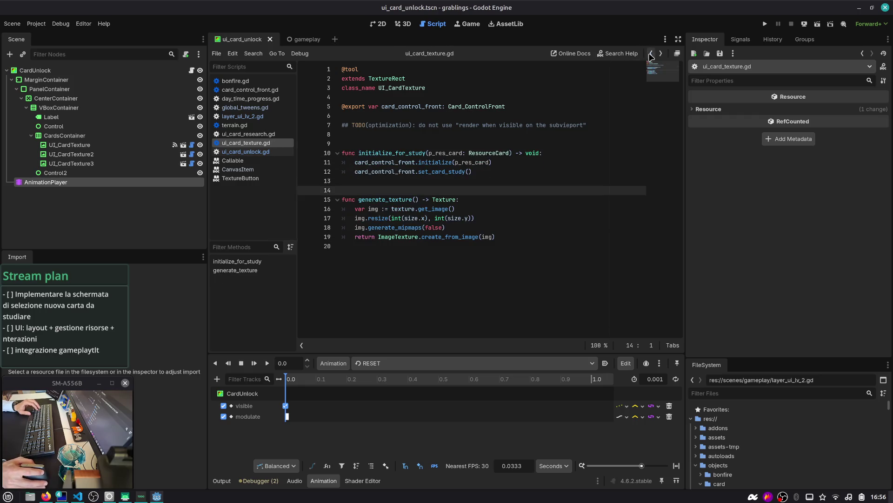
{"action": "left_click", "coordinate": [252, 134]}
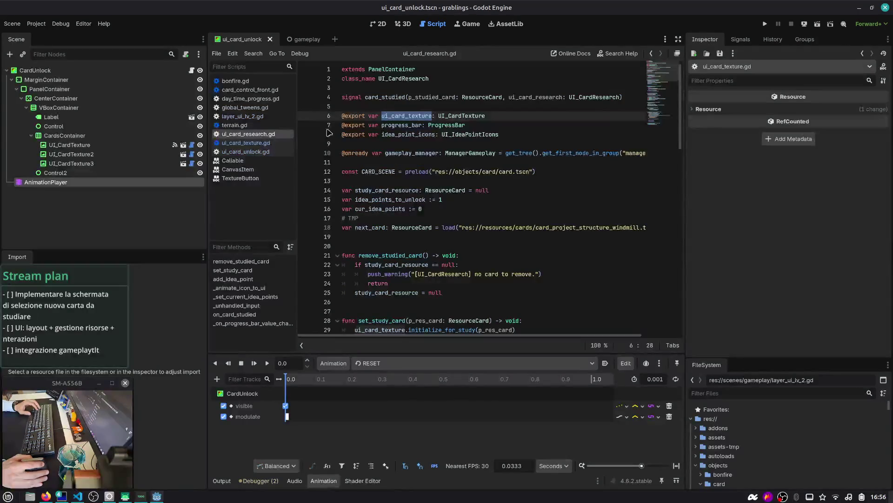
{"action": "scroll", "coordinate": [335, 134], "scroll_direction": "down", "scroll_amount": 4}
{"action": "scroll", "coordinate": [350, 133], "scroll_direction": "down", "scroll_amount": 8}
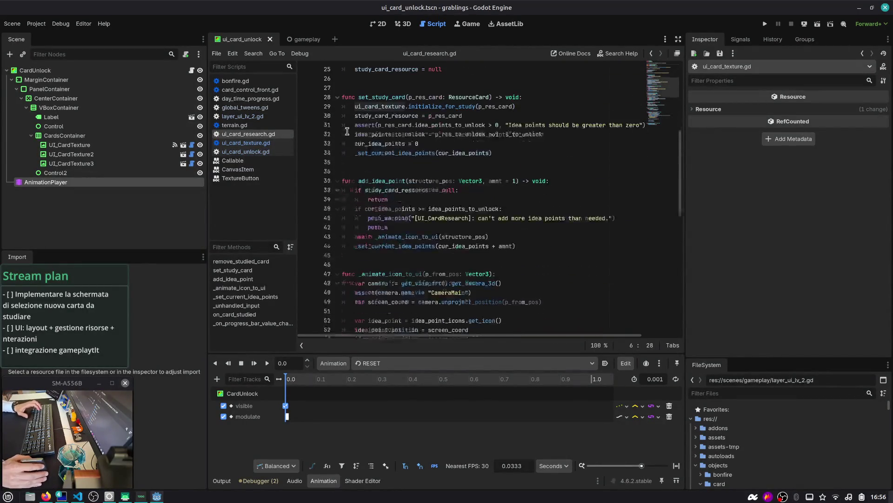
{"action": "left_click", "coordinate": [246, 151]}
{"action": "right_click", "coordinate": [248, 154]}
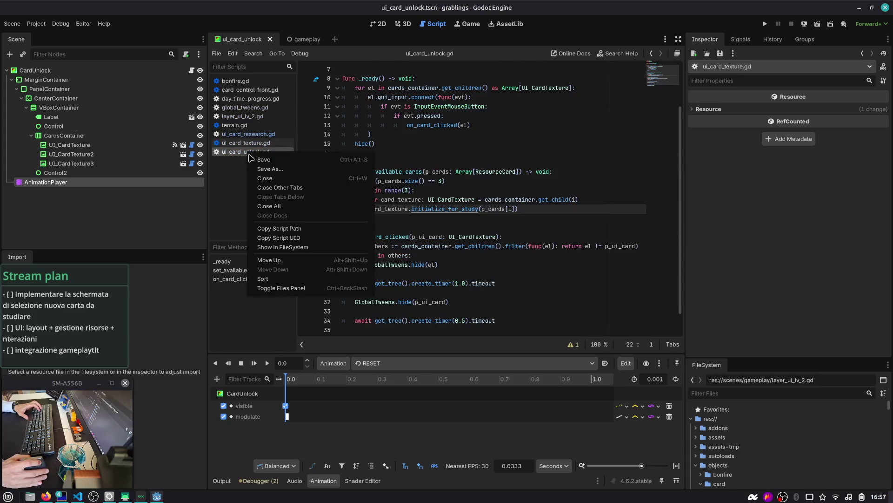
{"action": "left_click", "coordinate": [273, 188]}
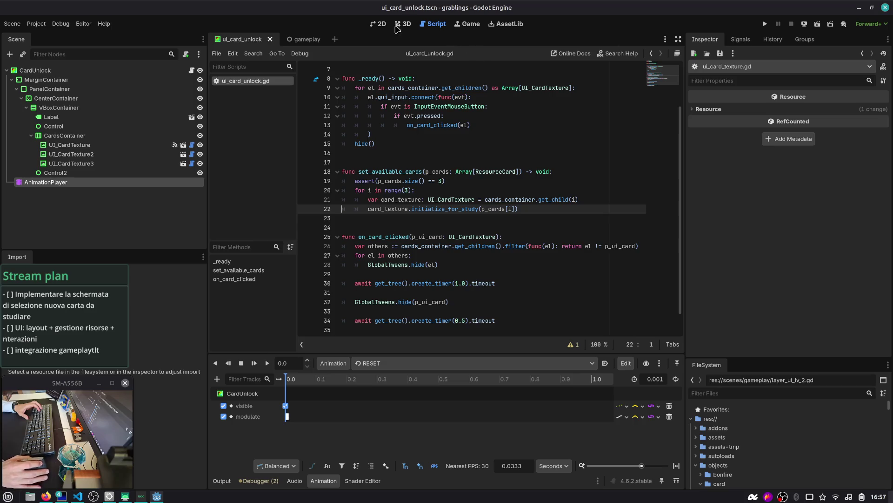
{"action": "left_click", "coordinate": [765, 24]}
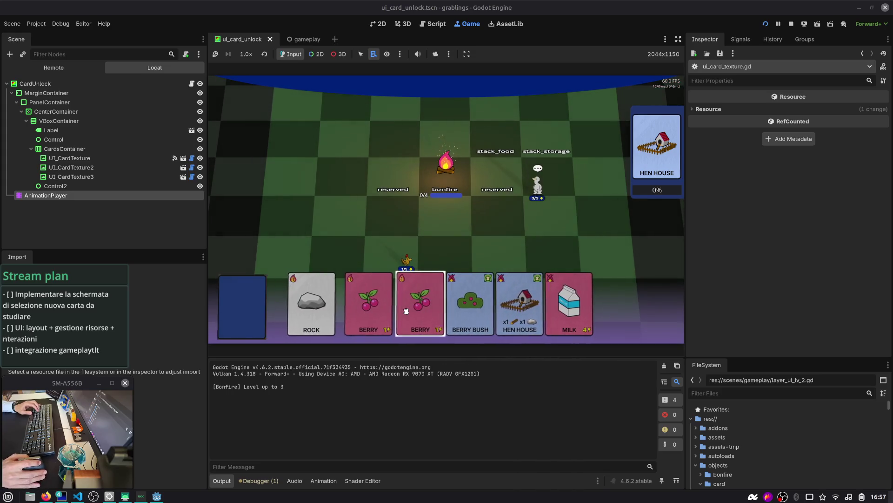
- Add a Tree card via the debug window's Add Card to Deck page, then stop the game
{"action": "scroll", "coordinate": [726, 350], "scroll_direction": "down", "scroll_amount": 5}
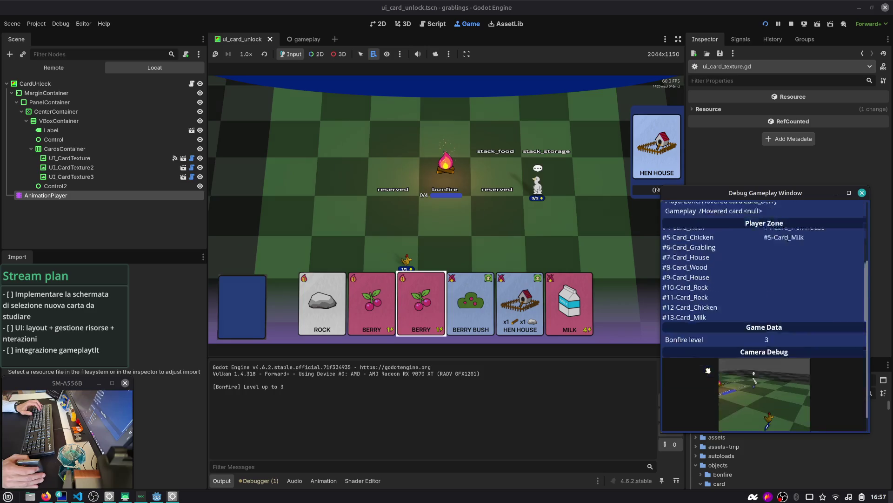
{"action": "scroll", "coordinate": [763, 297], "scroll_direction": "up", "scroll_amount": 5}
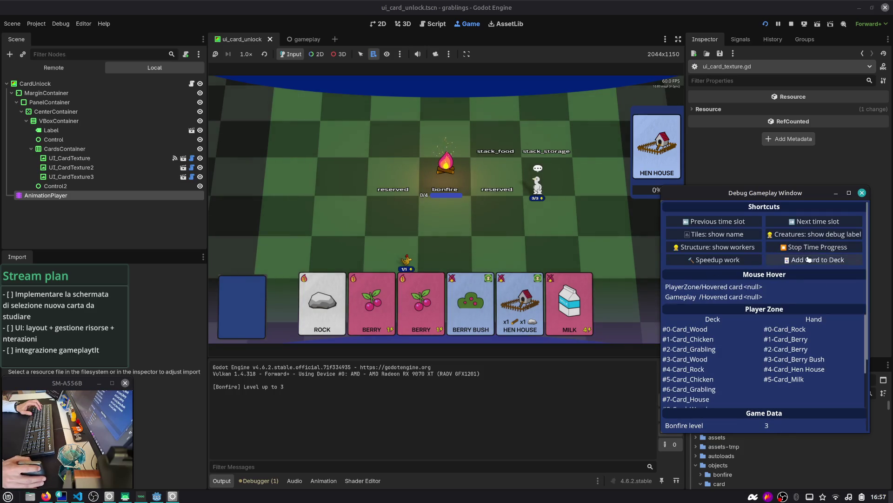
{"action": "left_click", "coordinate": [791, 260]}
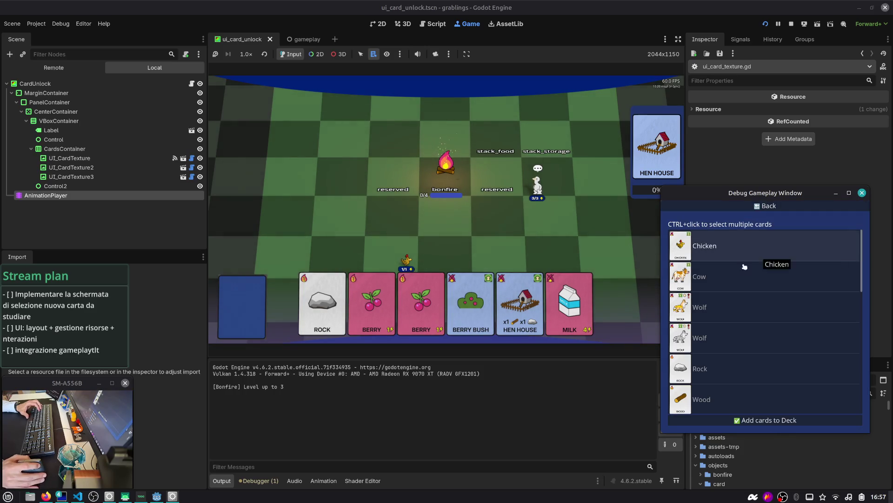
{"action": "scroll", "coordinate": [741, 298], "scroll_direction": "down", "scroll_amount": 10}
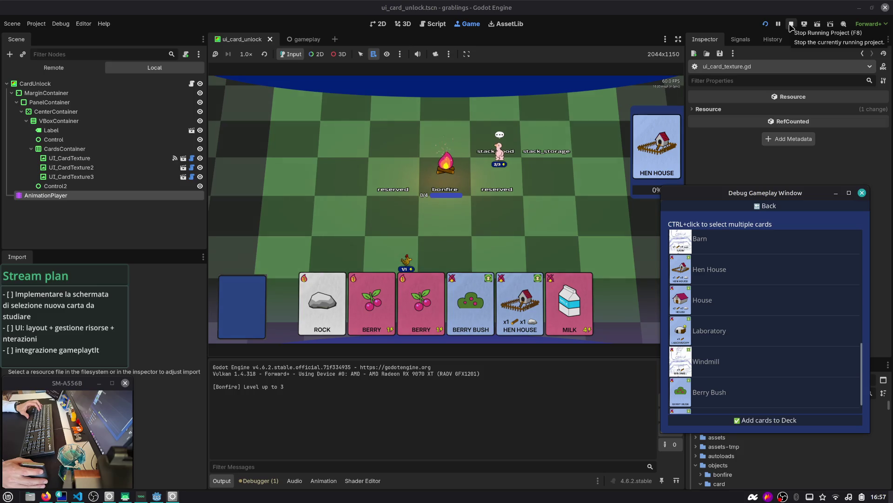
{"action": "scroll", "coordinate": [744, 335], "scroll_direction": "down", "scroll_amount": 2}
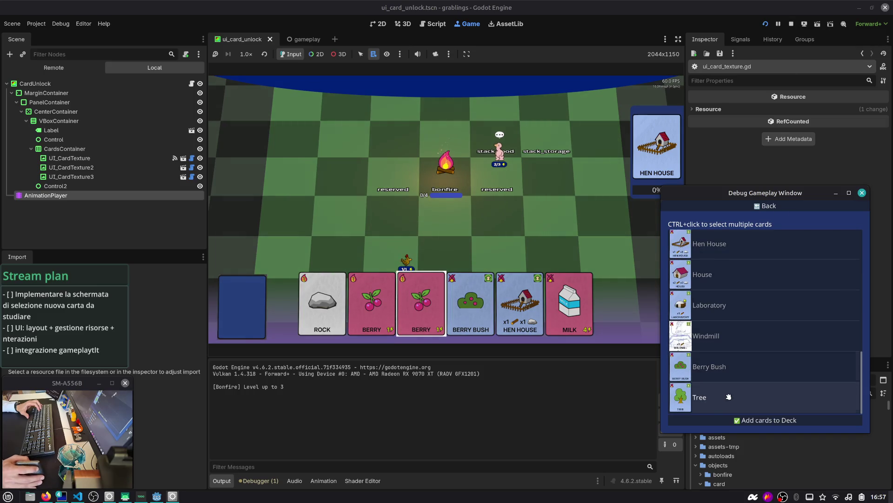
{"action": "left_click", "coordinate": [724, 403]}
{"action": "left_click", "coordinate": [726, 420]}
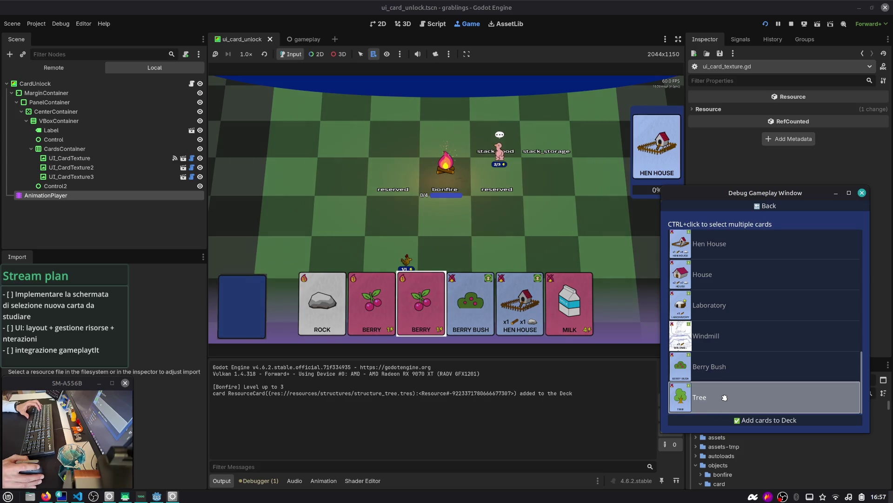
{"action": "left_click", "coordinate": [734, 205]}
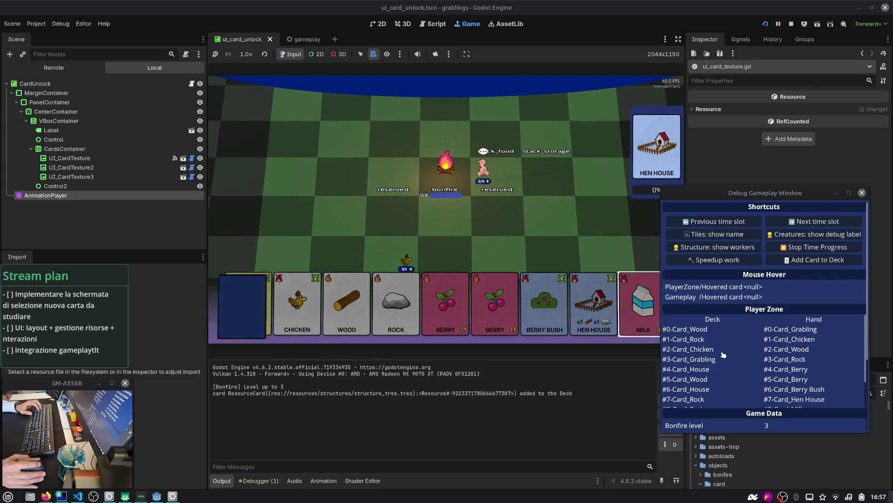
{"action": "scroll", "coordinate": [724, 355], "scroll_direction": "down", "scroll_amount": 5}
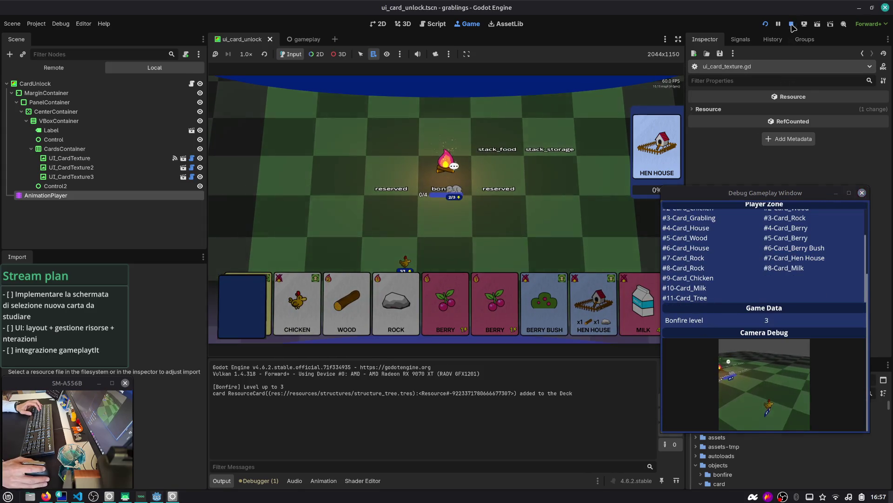
{"action": "left_click", "coordinate": [791, 24]}
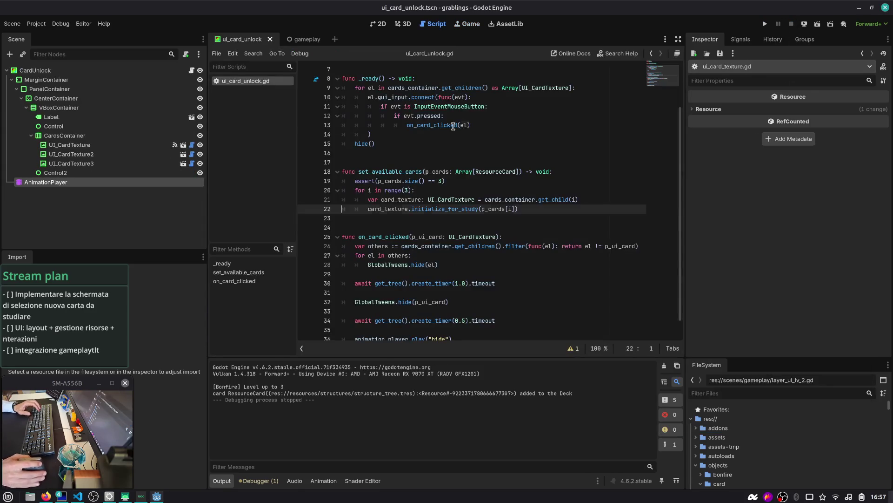
- Open the WindowDebug scene and the PageAddCardToDeck built-in script
{"action": "left_click", "coordinate": [313, 39]}
{"action": "left_click", "coordinate": [11, 80]}
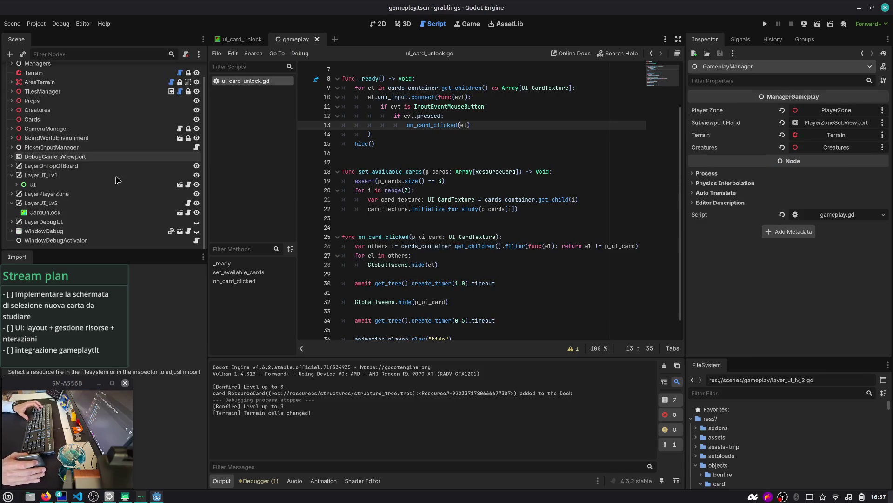
{"action": "left_click", "coordinate": [12, 80]}
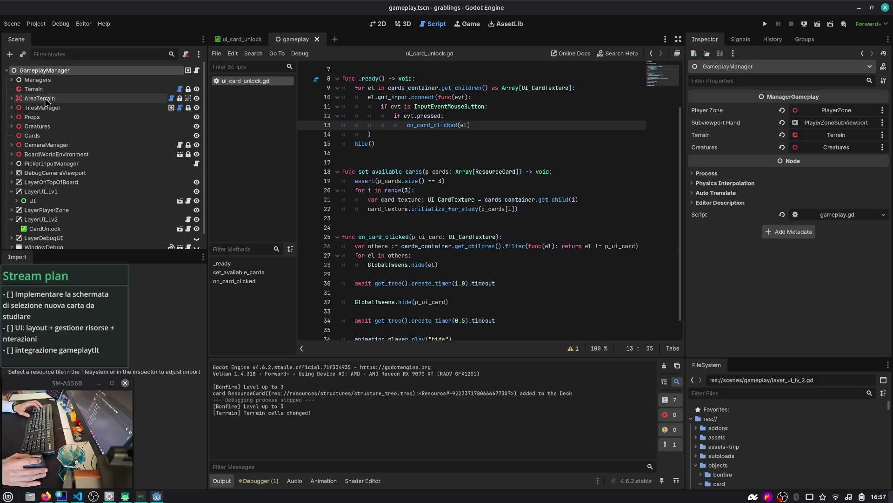
{"action": "scroll", "coordinate": [74, 168], "scroll_direction": "down", "scroll_amount": 1}
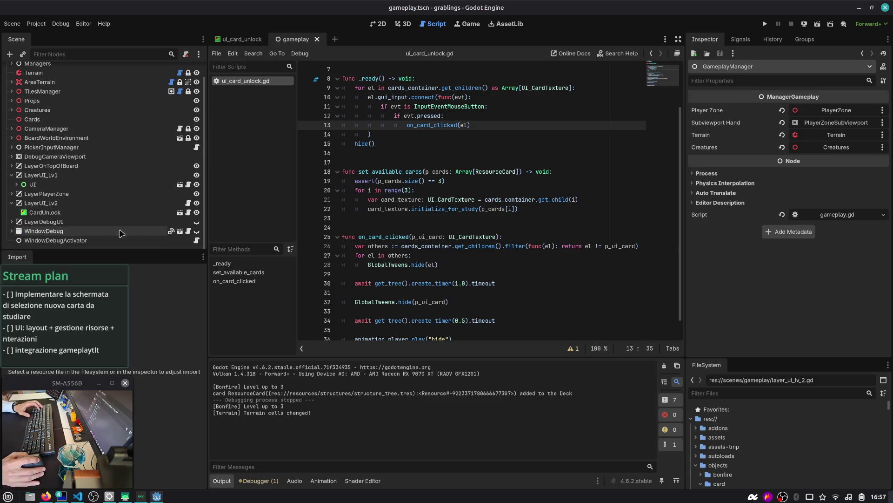
{"action": "left_click", "coordinate": [179, 231]}
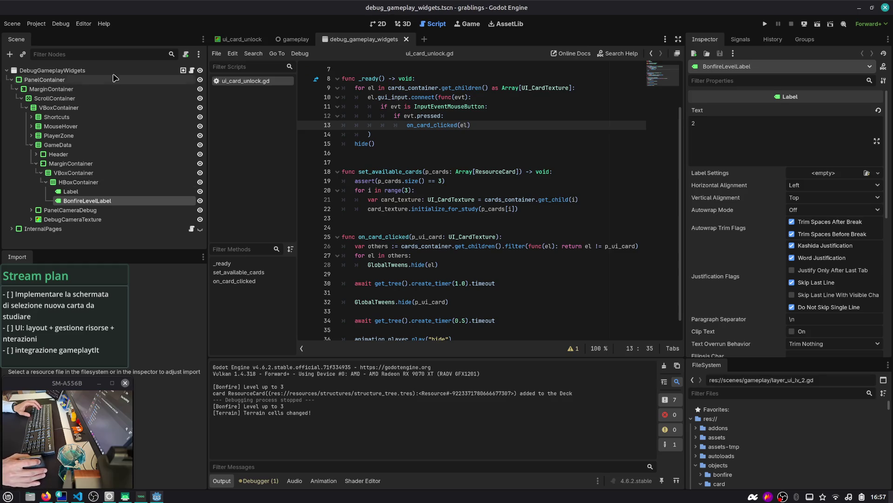
{"action": "left_click", "coordinate": [192, 70]}
{"action": "left_click", "coordinate": [414, 189]}
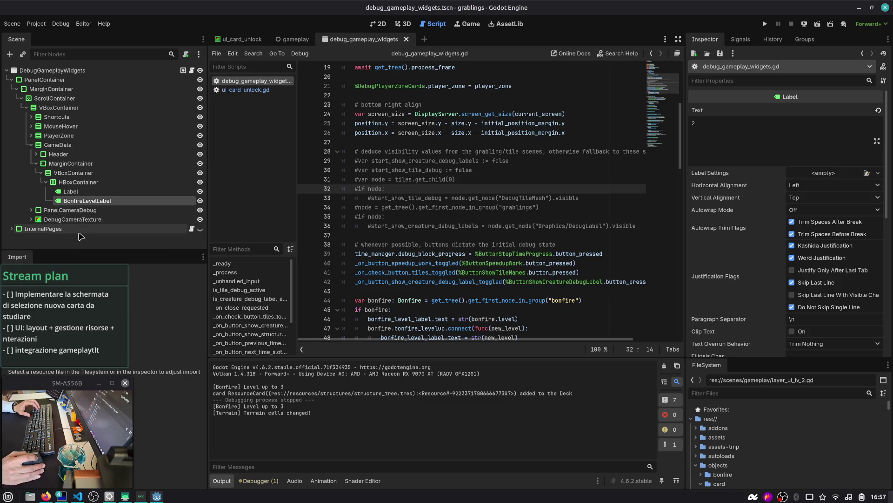
{"action": "left_click", "coordinate": [11, 229]}
{"action": "scroll", "coordinate": [70, 214], "scroll_direction": "down", "scroll_amount": 3}
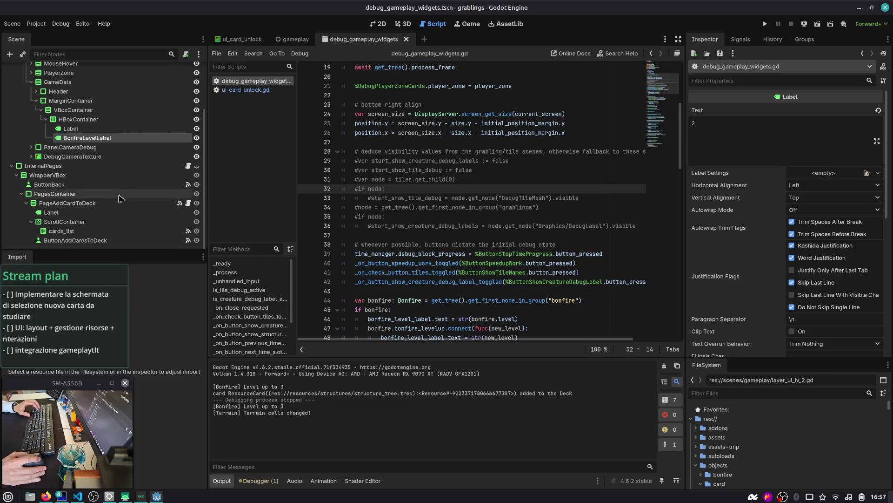
{"action": "left_click", "coordinate": [189, 204]}
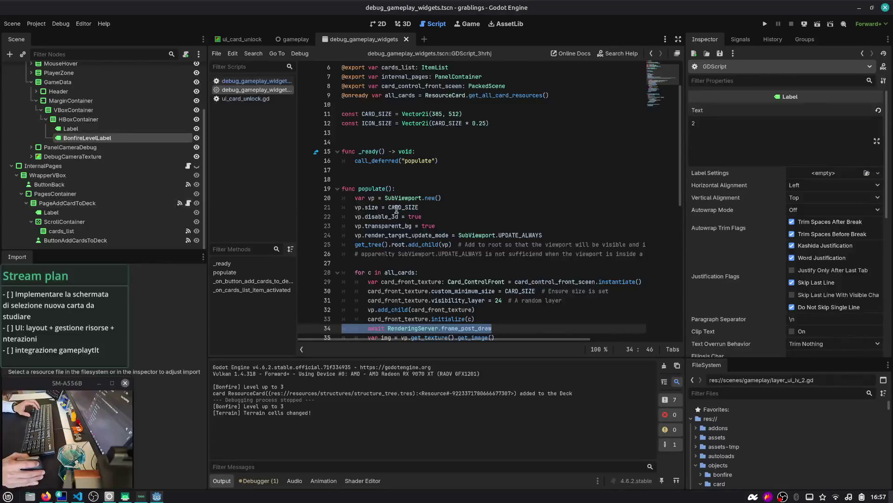
{"action": "scroll", "coordinate": [456, 200], "scroll_direction": "down", "scroll_amount": 3}
{"action": "left_click", "coordinate": [456, 197]}
- Change cards.push_back(selected_card) to push_front on line 58 of the add-cards handler
{"action": "scroll", "coordinate": [456, 197], "scroll_direction": "up", "scroll_amount": 3}
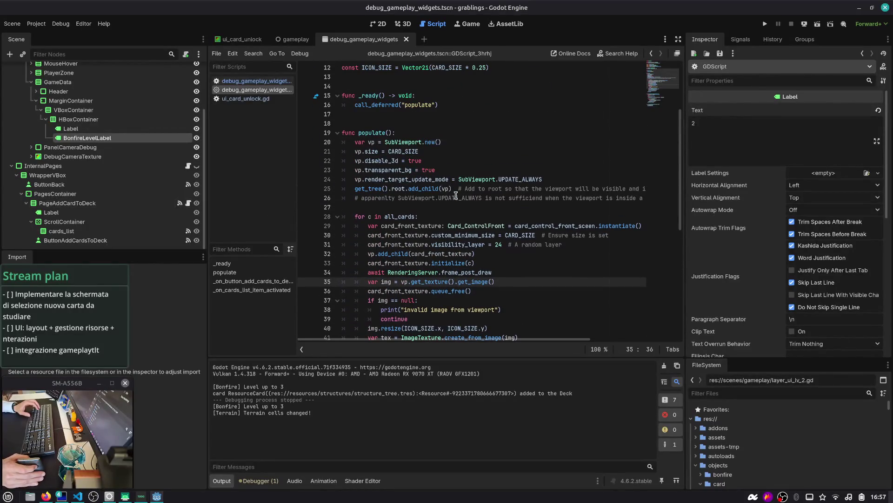
{"action": "double_click", "coordinate": [378, 132]}
{"action": "scroll", "coordinate": [397, 172], "scroll_direction": "down", "scroll_amount": 9}
{"action": "double_click", "coordinate": [434, 163]}
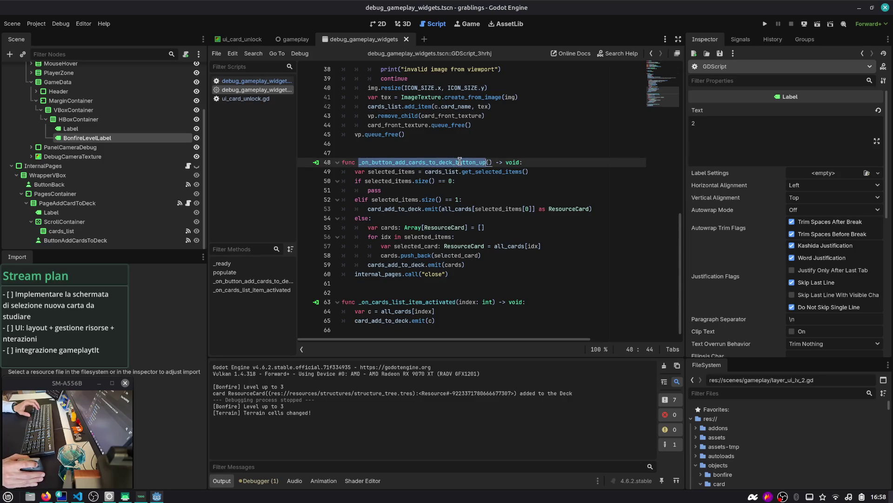
{"action": "double_click", "coordinate": [379, 274]}
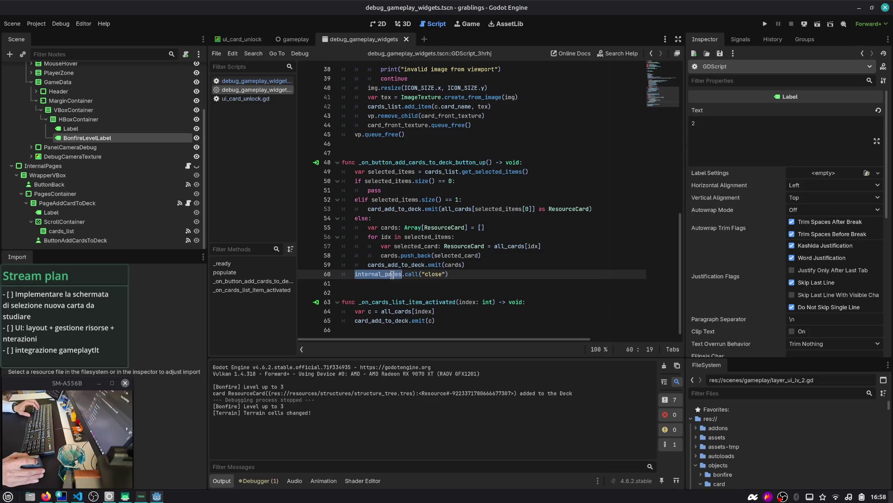
{"action": "left_click", "coordinate": [420, 265]}
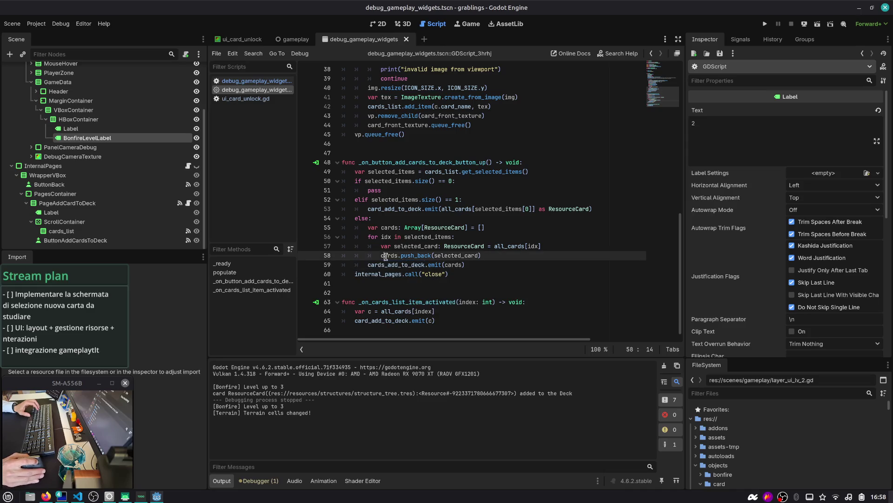
{"action": "double_click", "coordinate": [411, 255]}
{"action": "type", "text": "push"}
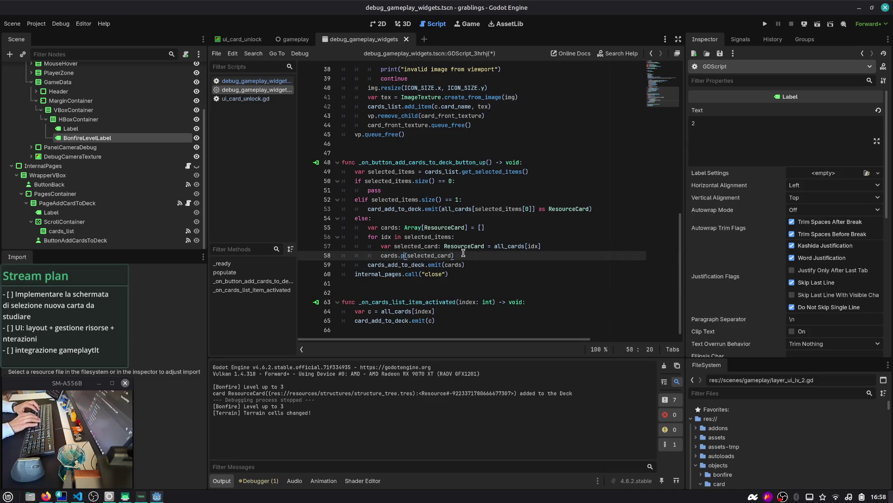
{"action": "key", "text": "Down"}
{"action": "key", "text": "Return"}
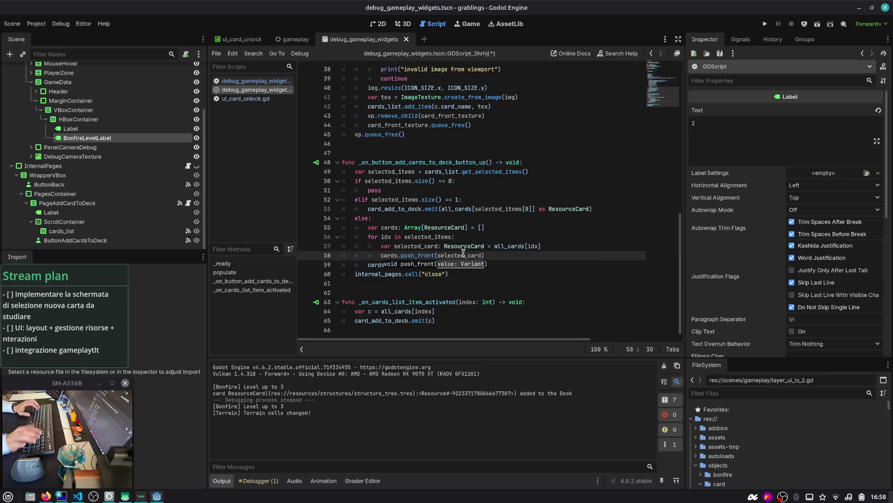
- Run the game and add the Laboratory and Wood cards to the deck from the debug window
{"action": "key", "text": "F5"}
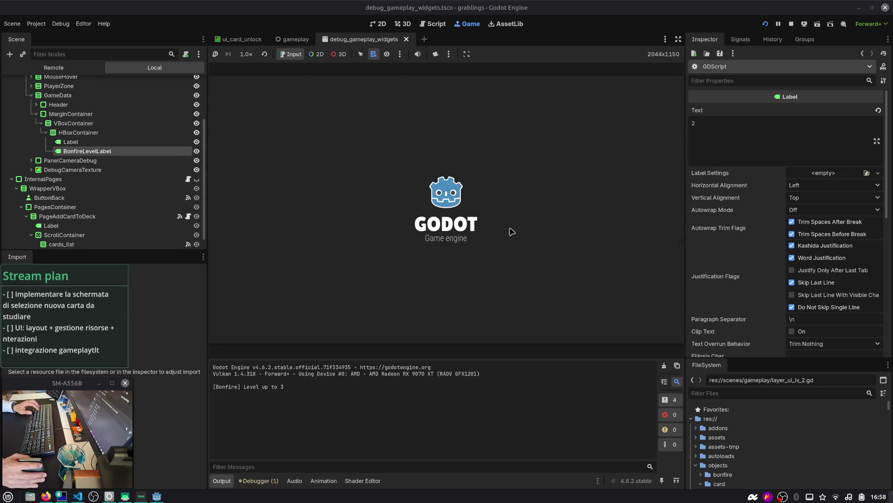
{"action": "left_click", "coordinate": [817, 260]}
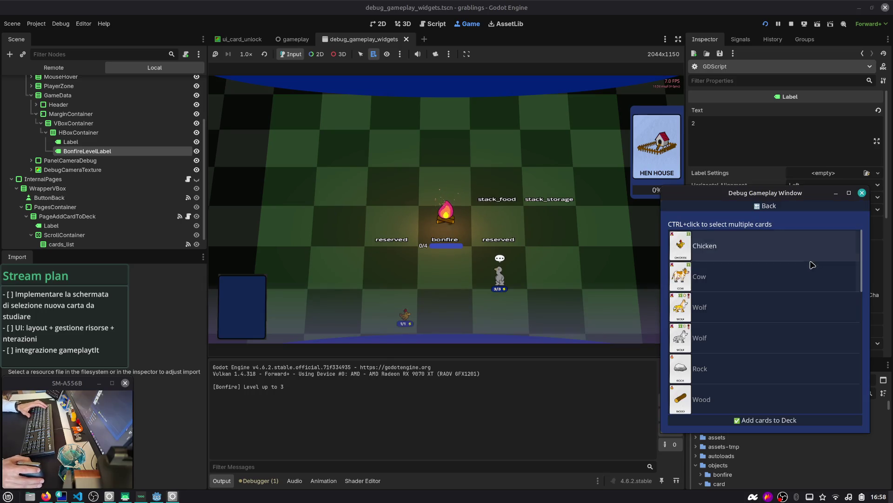
{"action": "scroll", "coordinate": [723, 291], "scroll_direction": "down", "scroll_amount": 3}
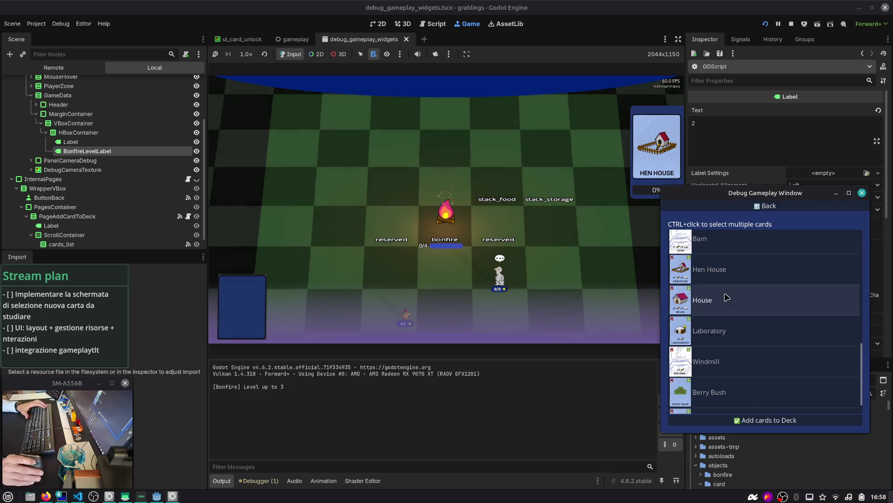
{"action": "scroll", "coordinate": [723, 293], "scroll_direction": "down", "scroll_amount": 3}
{"action": "left_click", "coordinate": [730, 311]}
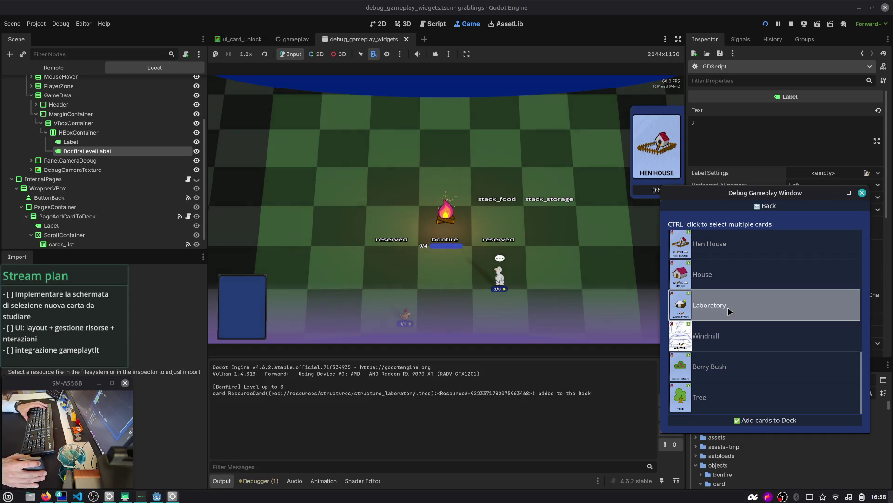
{"action": "scroll", "coordinate": [711, 301], "scroll_direction": "up", "scroll_amount": 5}
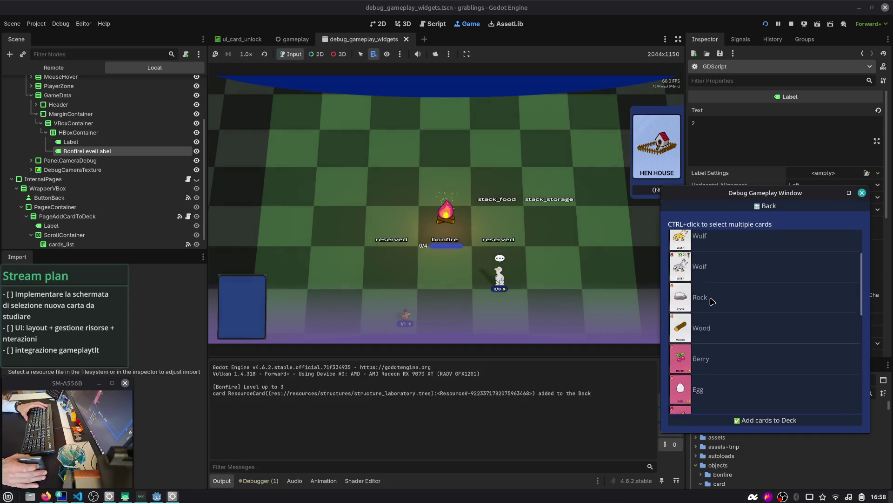
{"action": "left_click", "coordinate": [711, 284]}
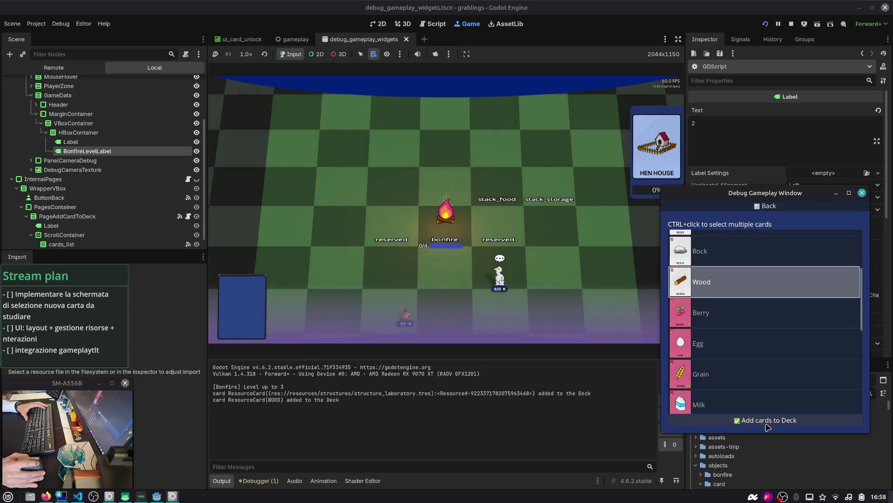
{"action": "left_click", "coordinate": [768, 423]}
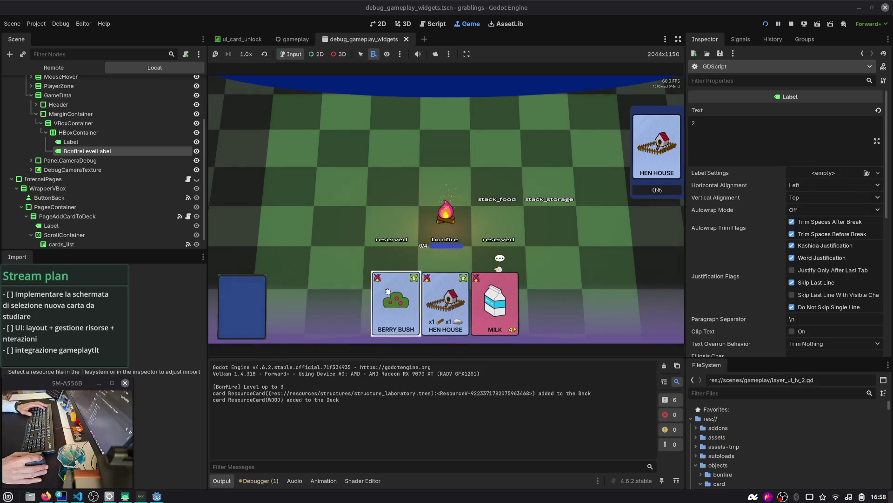
- Bring back the debug window's main page, then return to the script editor
{"action": "key", "text": "F12"}
{"action": "left_click", "coordinate": [717, 208]}
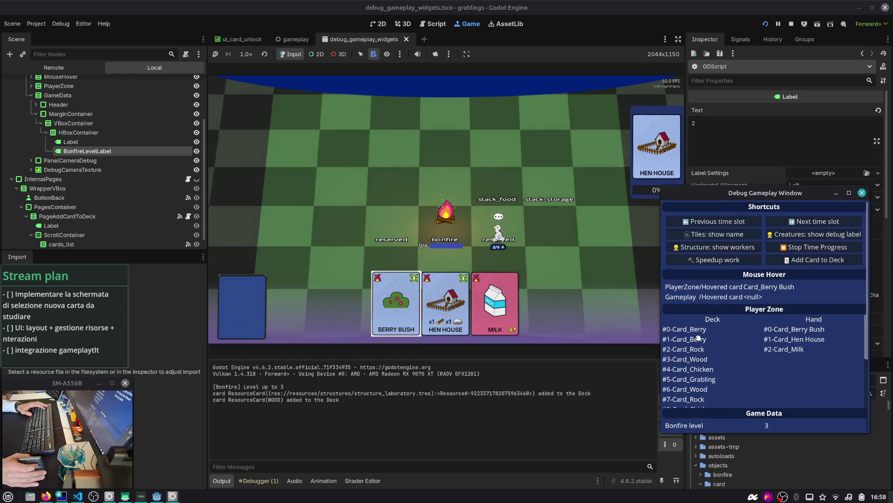
{"action": "scroll", "coordinate": [698, 363], "scroll_direction": "down", "scroll_amount": 5}
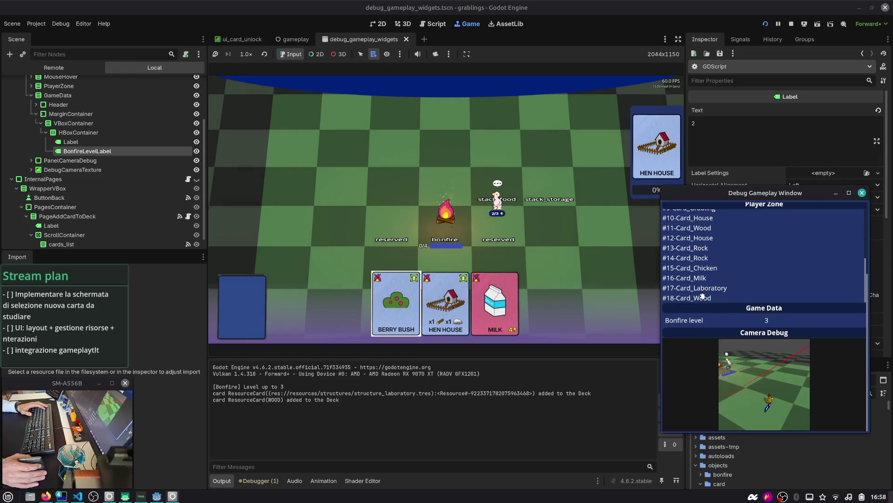
{"action": "scroll", "coordinate": [703, 279], "scroll_direction": "up", "scroll_amount": 5}
{"action": "left_click", "coordinate": [442, 25]}
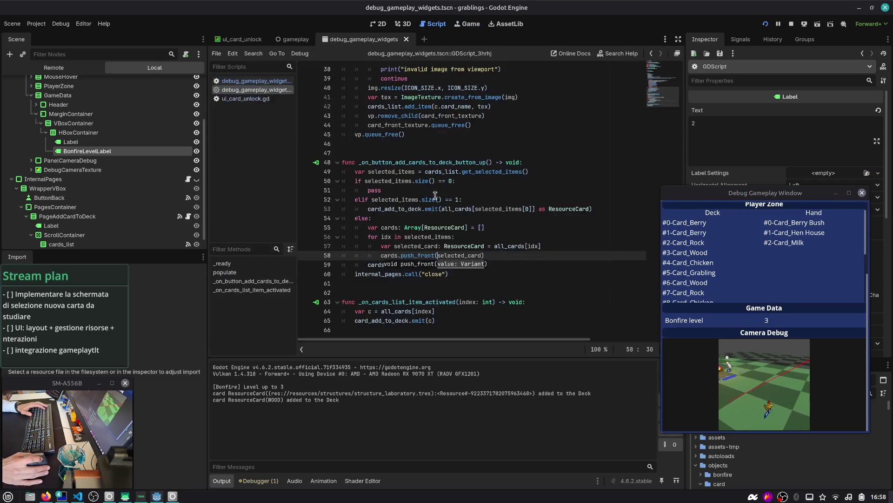
- Replace push_front with push_back on line 58 of the add-cards-to-deck handler
{"action": "double_click", "coordinate": [390, 256]}
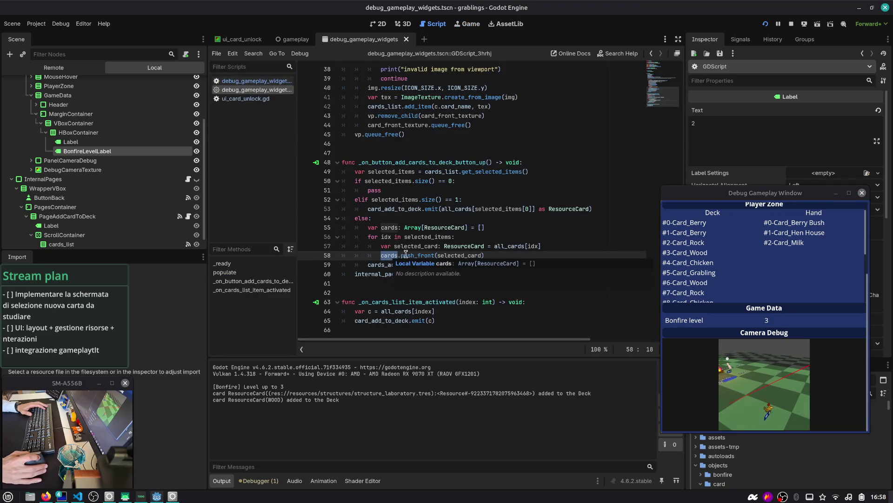
{"action": "double_click", "coordinate": [397, 162]}
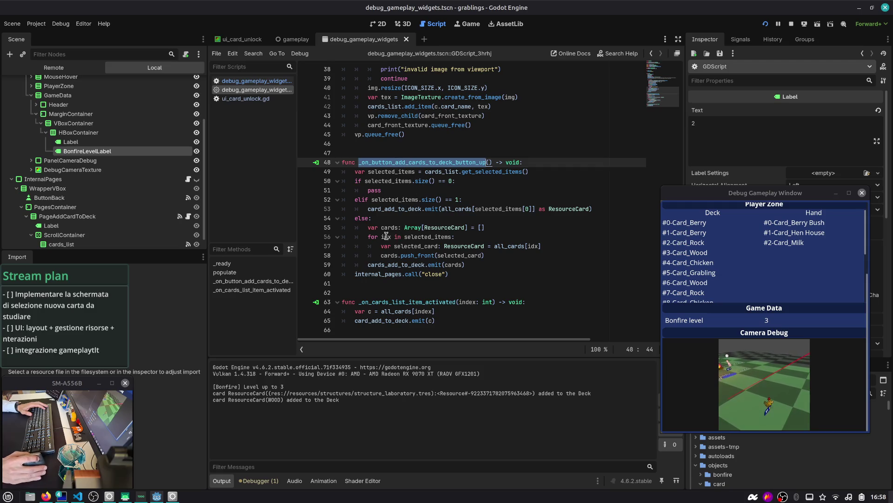
{"action": "double_click", "coordinate": [519, 246]}
{"action": "double_click", "coordinate": [415, 256]}
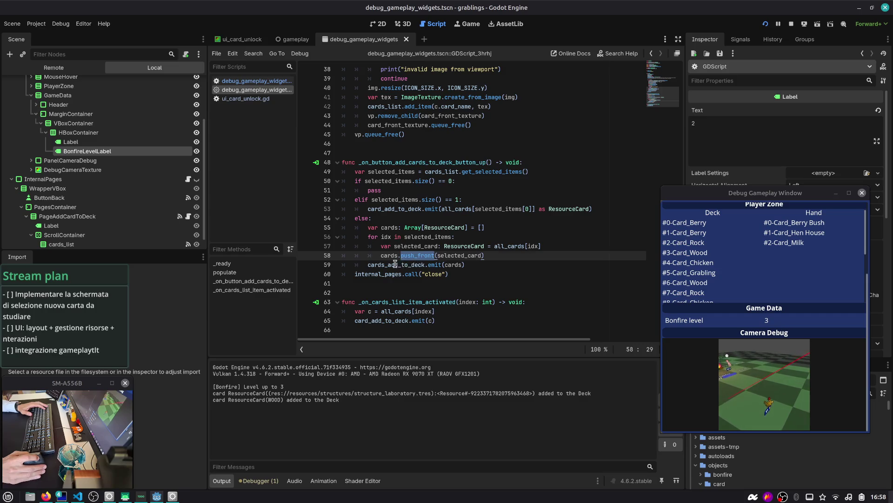
{"action": "double_click", "coordinate": [395, 265]}
{"action": "left_click", "coordinate": [403, 259]}
{"action": "scroll", "coordinate": [404, 255], "scroll_direction": "up", "scroll_amount": 8}
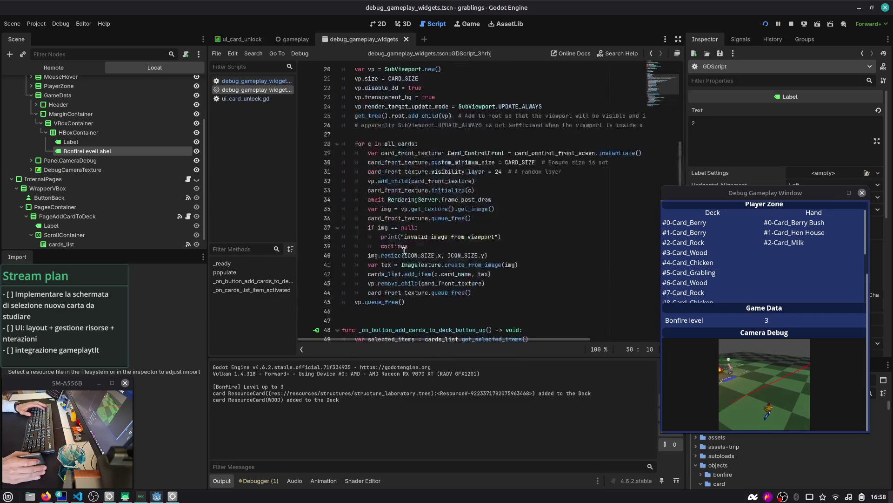
{"action": "scroll", "coordinate": [404, 251], "scroll_direction": "down", "scroll_amount": 8}
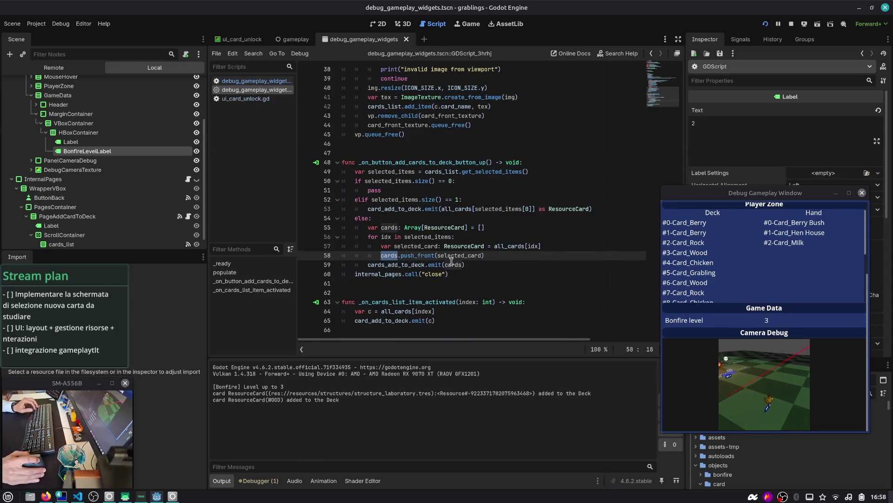
{"action": "double_click", "coordinate": [417, 255]}
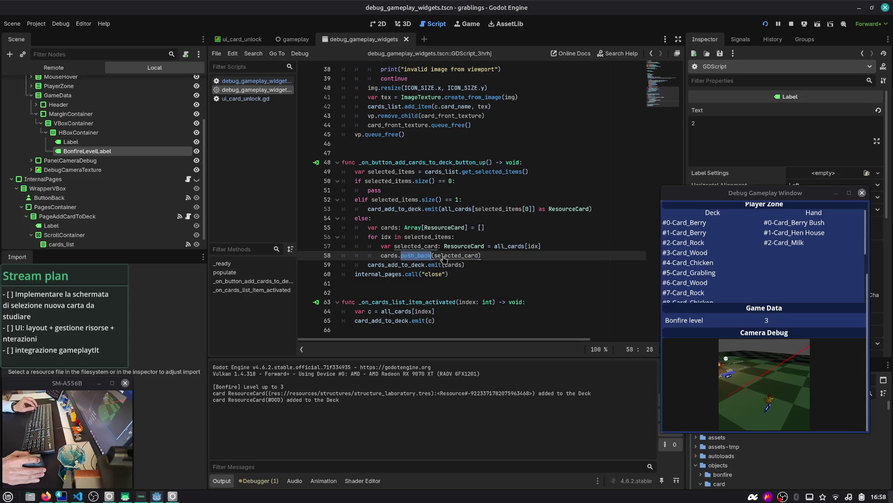
{"action": "type", "text": "push_back"}
{"action": "left_click", "coordinate": [425, 264]}
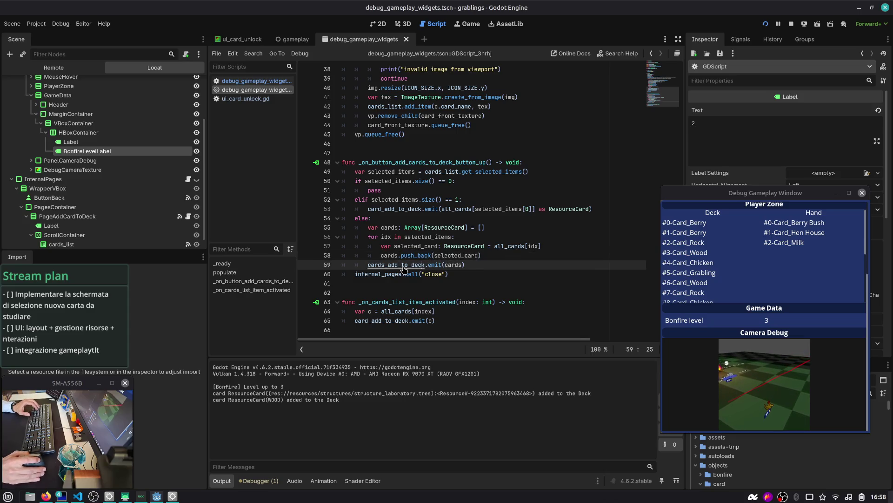
- Search all project files for cards_add_to_deck
{"action": "double_click", "coordinate": [424, 265]}
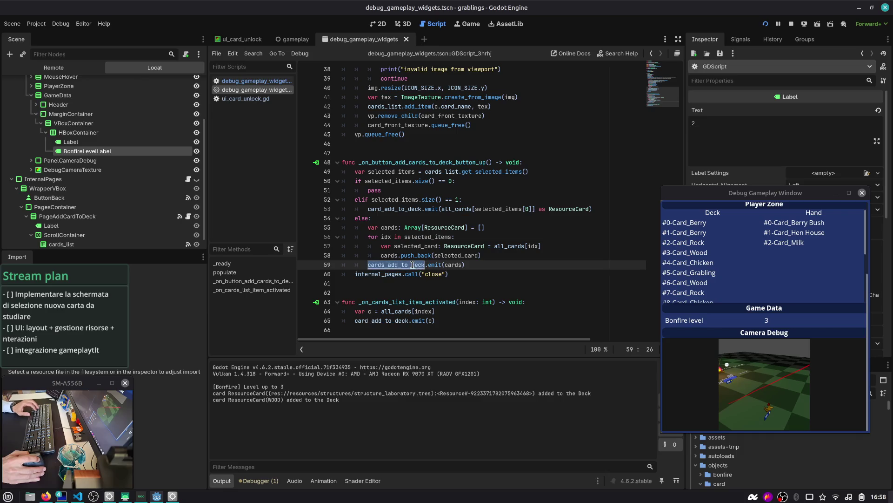
{"action": "key", "text": "ctrl+shift+f"}
{"action": "key", "text": "Return"}
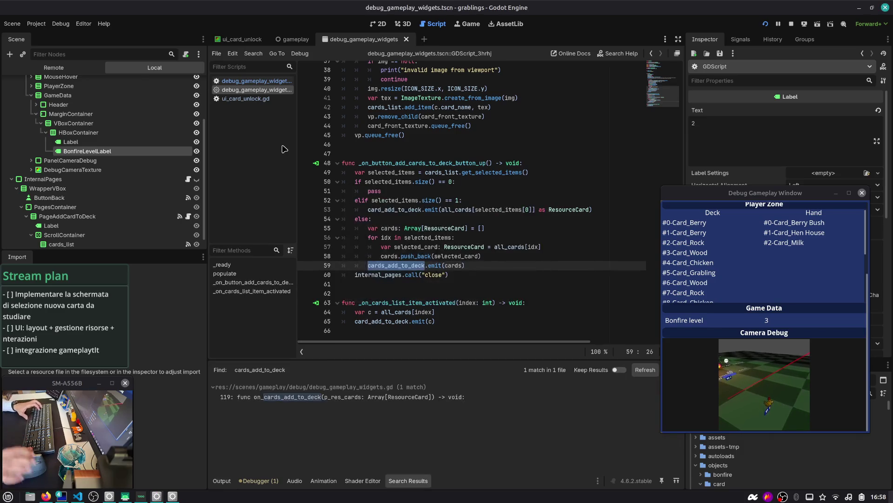
- Stop the game and show PageAddCardToDeck's connections in the Signals dock
{"action": "scroll", "coordinate": [196, 164], "scroll_direction": "up", "scroll_amount": 5}
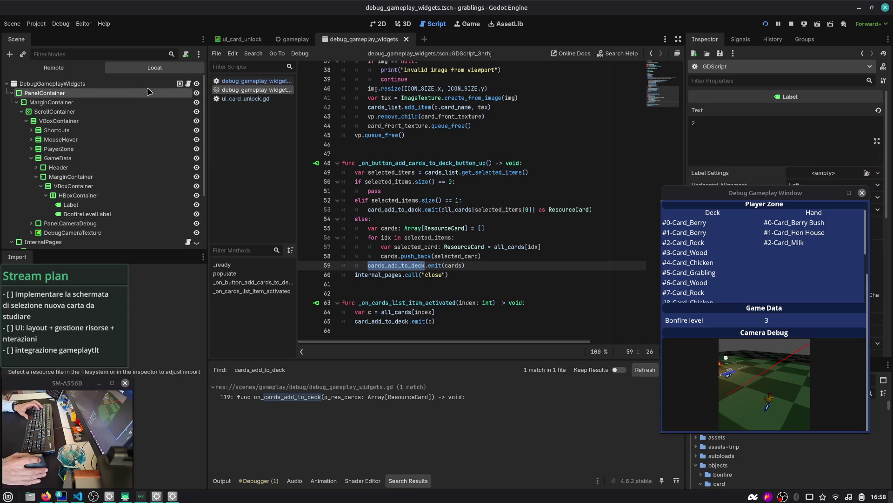
{"action": "left_click", "coordinate": [53, 83]}
{"action": "left_click", "coordinate": [754, 41]}
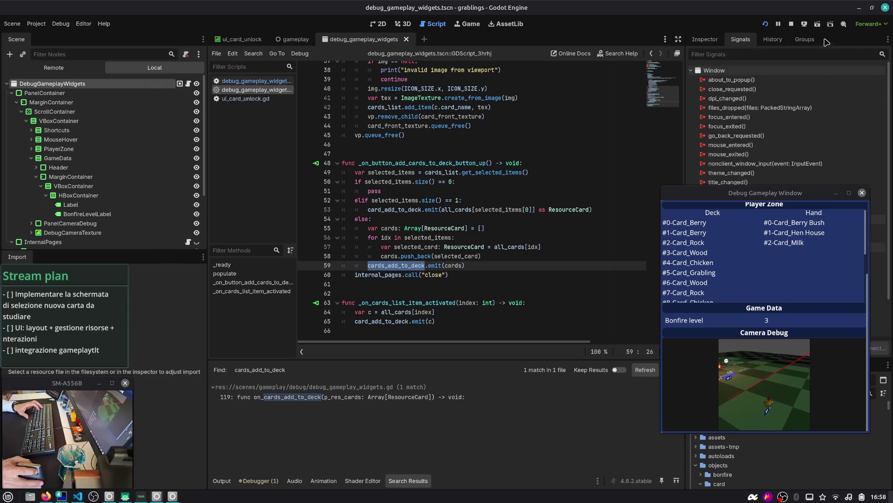
{"action": "left_click", "coordinate": [792, 24]}
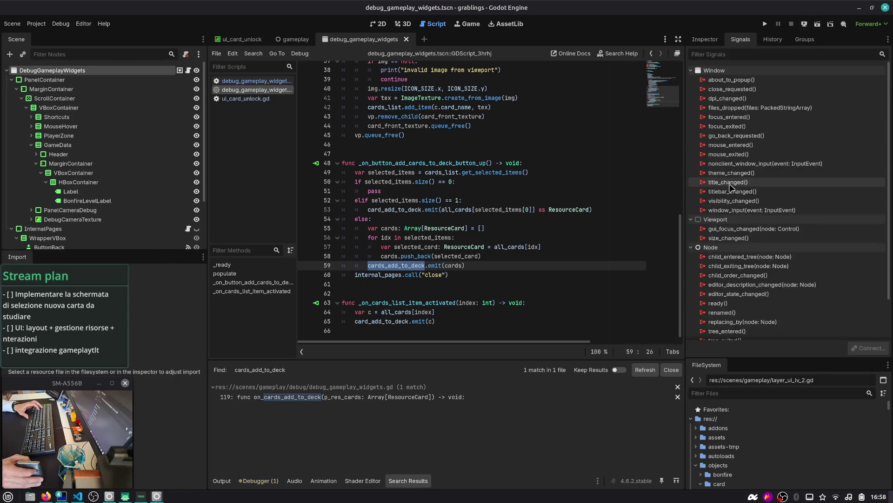
{"action": "scroll", "coordinate": [74, 139], "scroll_direction": "down", "scroll_amount": 3}
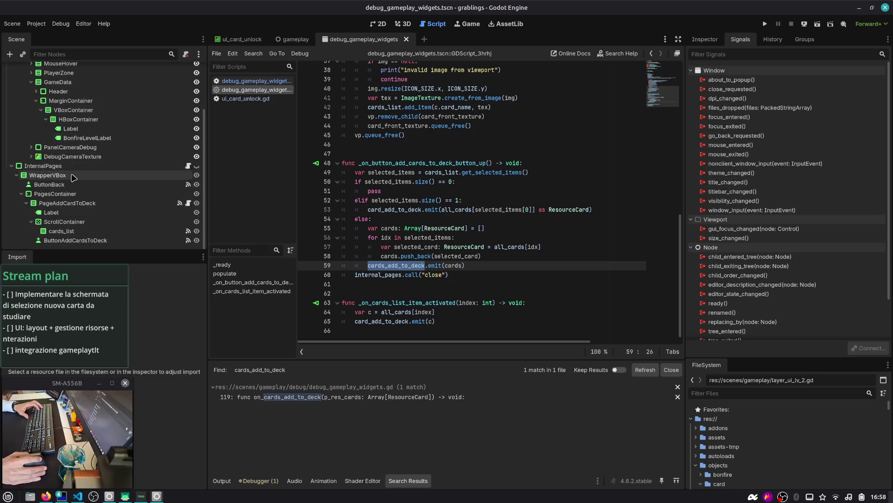
{"action": "left_click", "coordinate": [70, 203]}
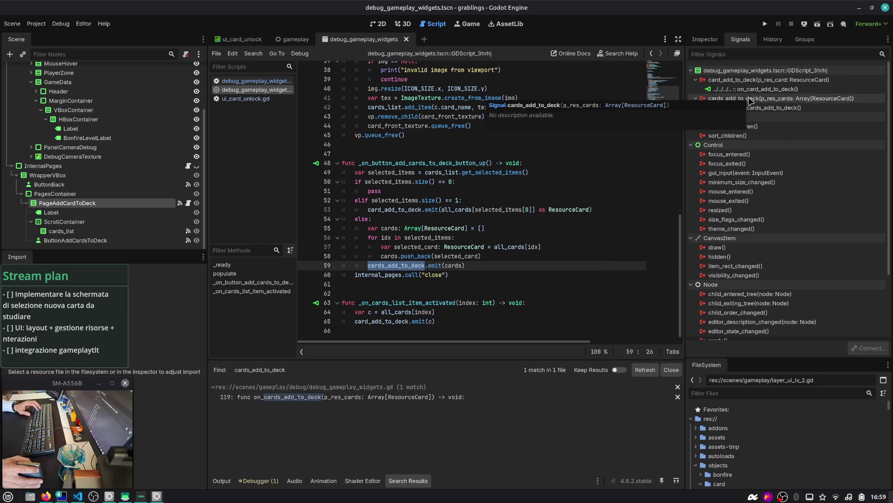
- Follow the on_card_add_to_deck handler into add_card_by_res in card_deck.gd
{"action": "double_click", "coordinate": [750, 88]}
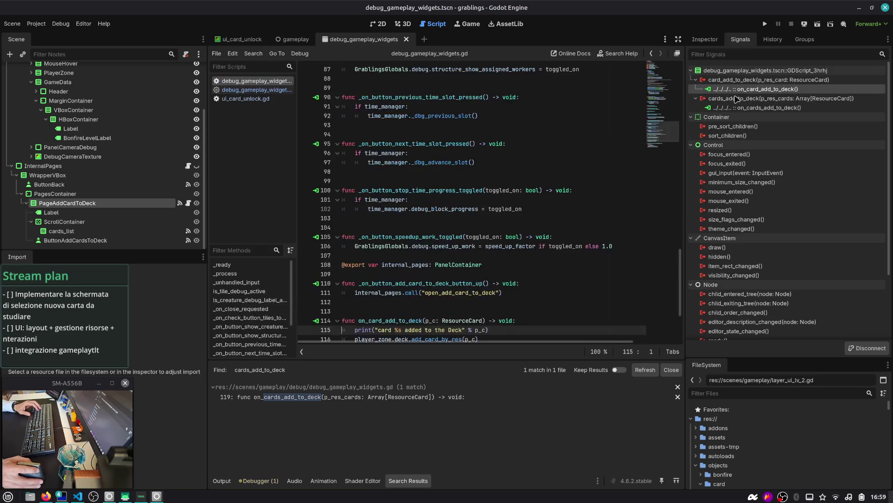
{"action": "double_click", "coordinate": [425, 247]}
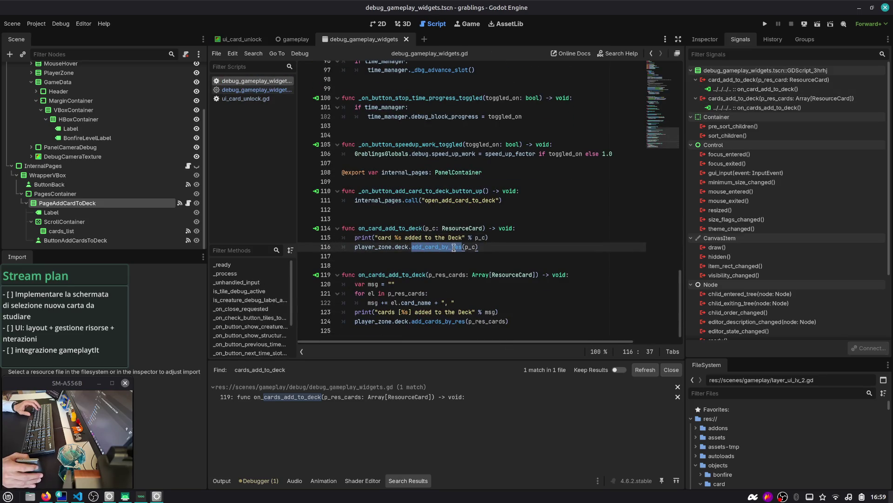
{"action": "left_click", "coordinate": [454, 247], "text": "ctrl"}
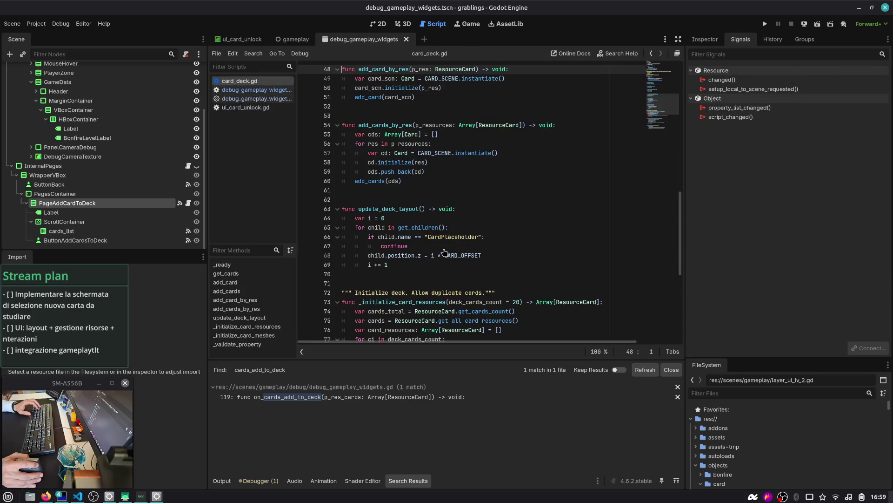
- Give card_deck.gd's add_card a p_order = 0 parameter and a blank line after add_child(p_card)
{"action": "double_click", "coordinate": [374, 97]}
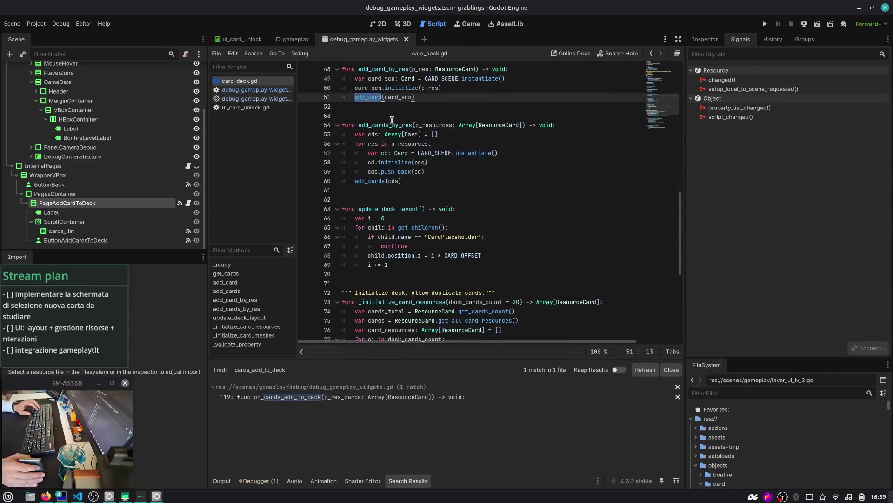
{"action": "left_click", "coordinate": [374, 98], "text": "ctrl"}
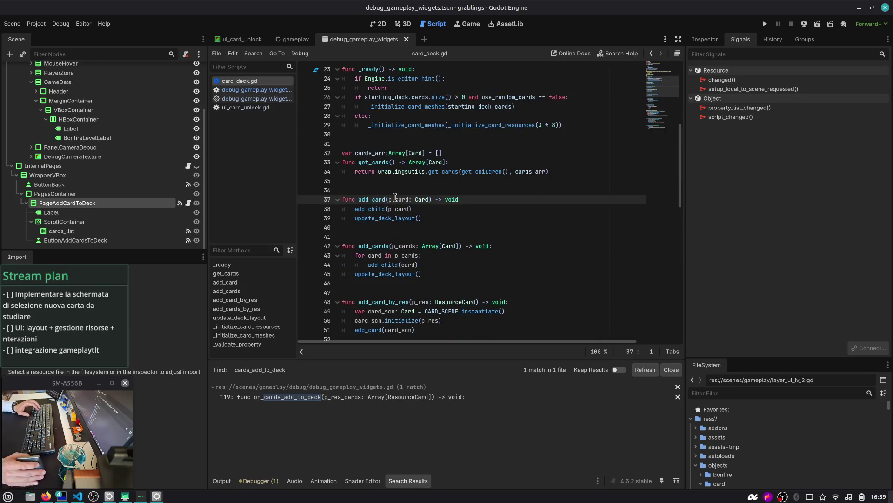
{"action": "double_click", "coordinate": [372, 208]}
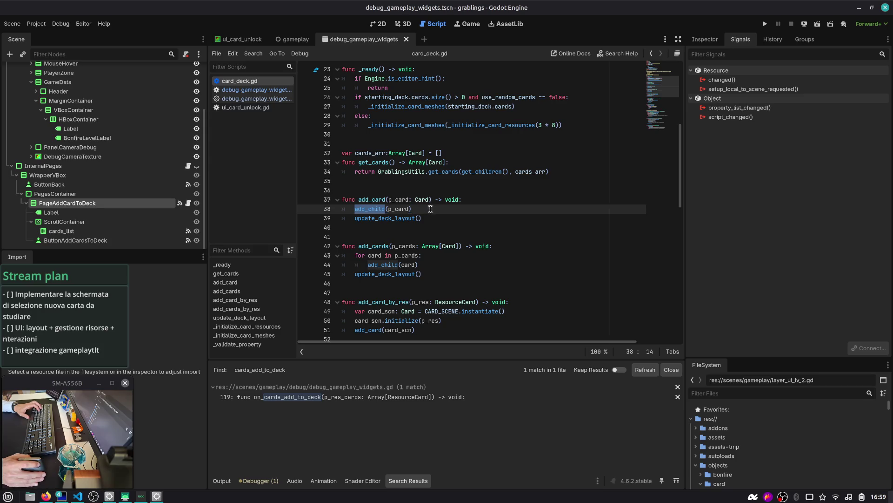
{"action": "left_click", "coordinate": [377, 219]}
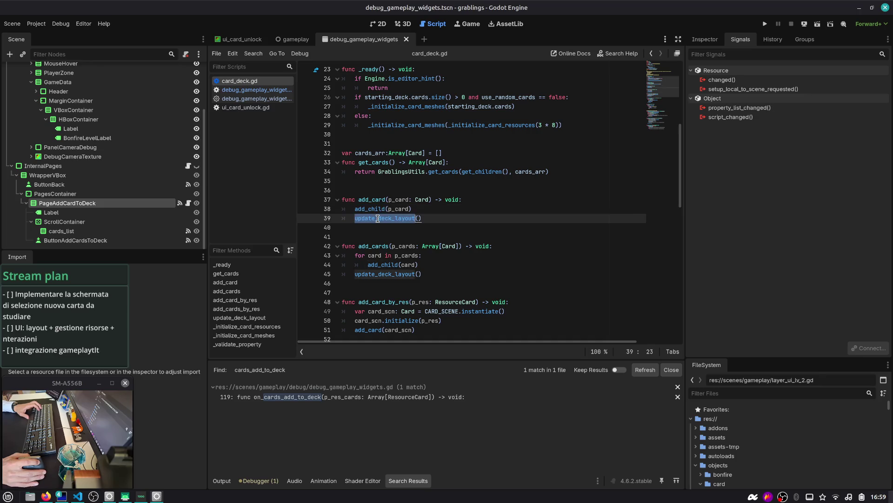
{"action": "left_click", "coordinate": [428, 199]}
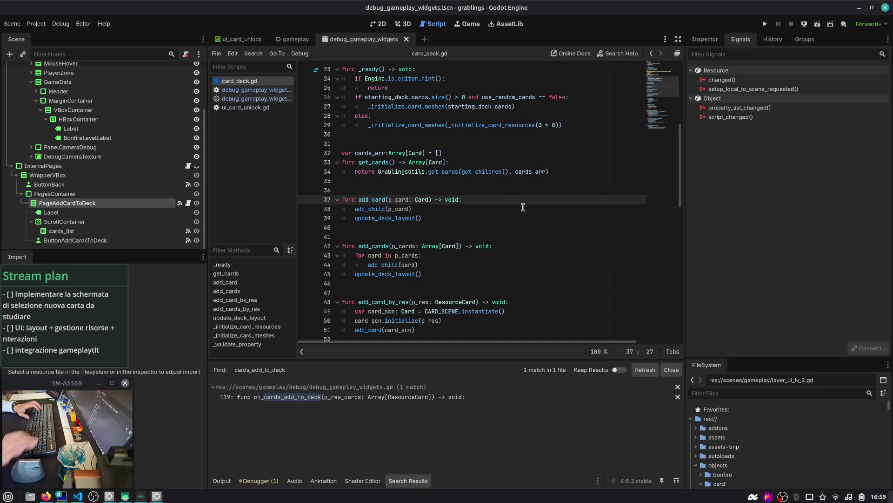
{"action": "type", "text": ", "}
{"action": "type", "text": "p_"}
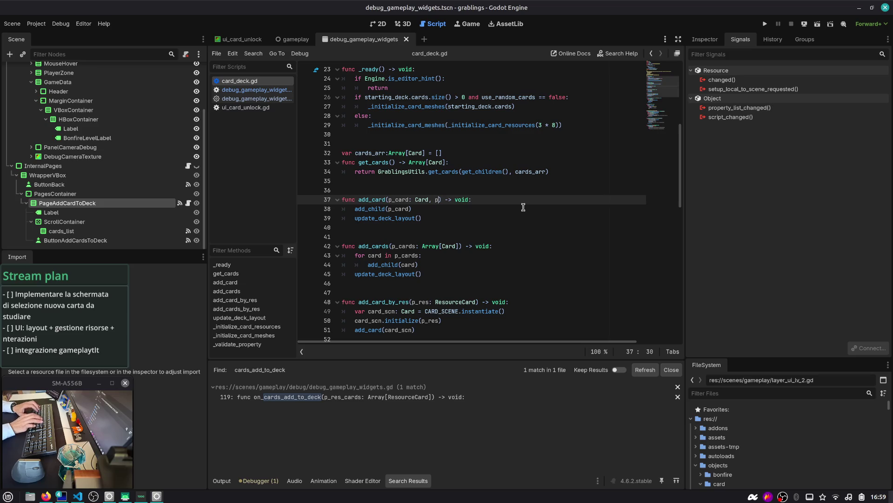
{"action": "type", "text": "order = 0"}
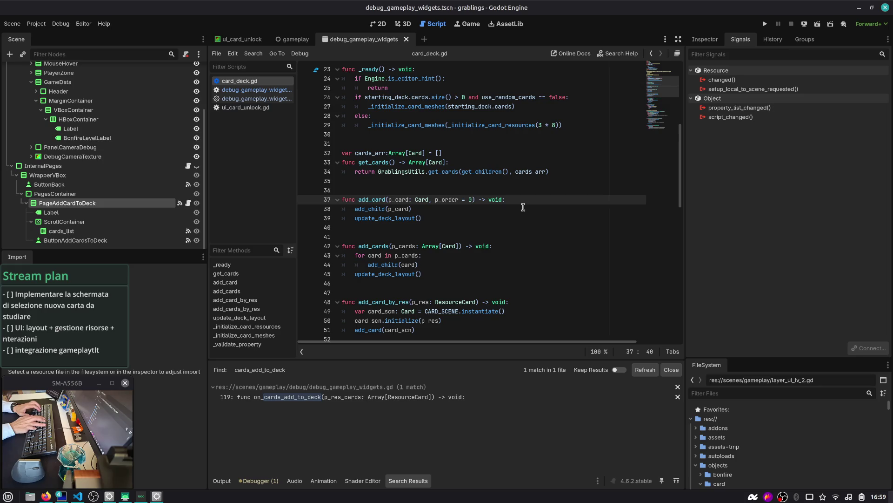
{"action": "key", "text": "Down"}
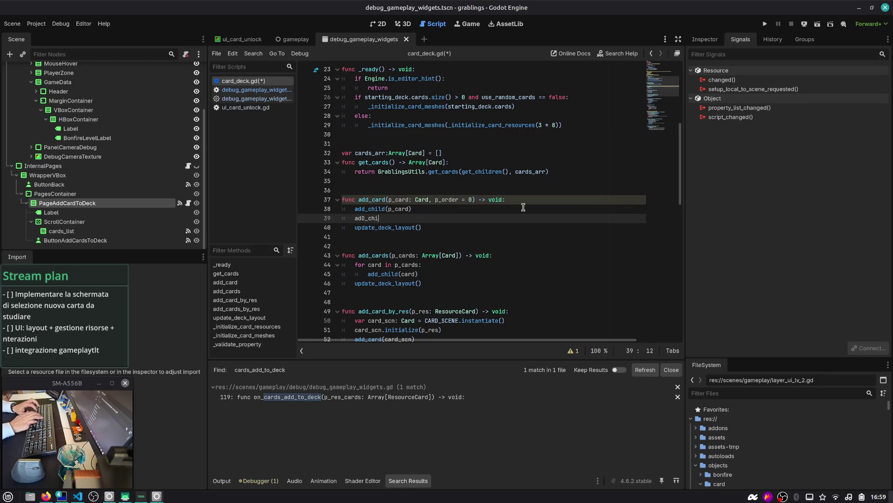
{"action": "type", "text": "l"}
{"action": "key", "text": "shift+Home"}
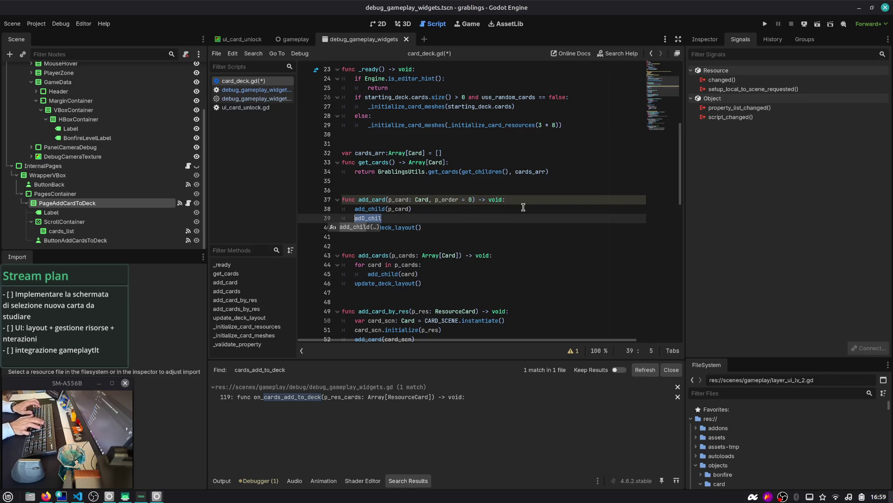
{"action": "key", "text": "BackSpace"}
{"action": "key", "text": "ctrl+shift+f"}
- Search the project for add_child and scroll through the 29 matches in 17 files
{"action": "type", "text": "ad"}
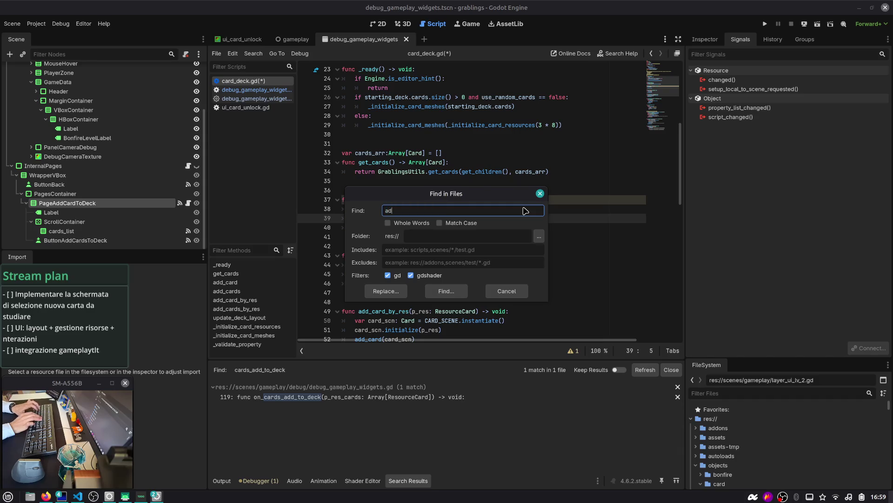
{"action": "type", "text": "d_chil"}
{"action": "key", "text": "Return"}
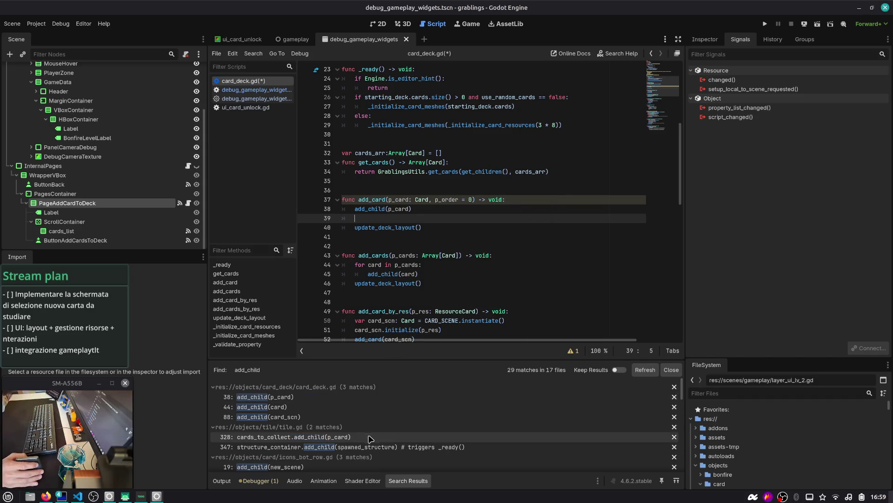
{"action": "scroll", "coordinate": [361, 437], "scroll_direction": "down", "scroll_amount": 2}
{"action": "scroll", "coordinate": [361, 436], "scroll_direction": "down", "scroll_amount": 5}
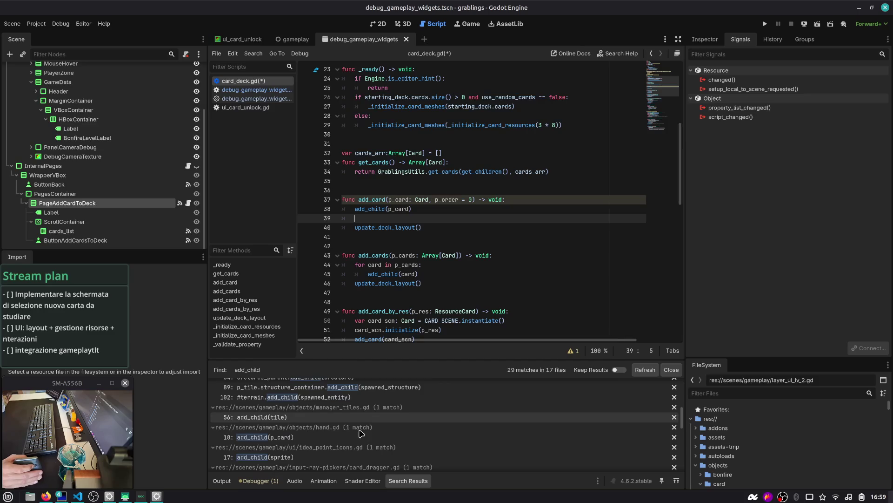
{"action": "scroll", "coordinate": [343, 413], "scroll_direction": "down", "scroll_amount": 5}
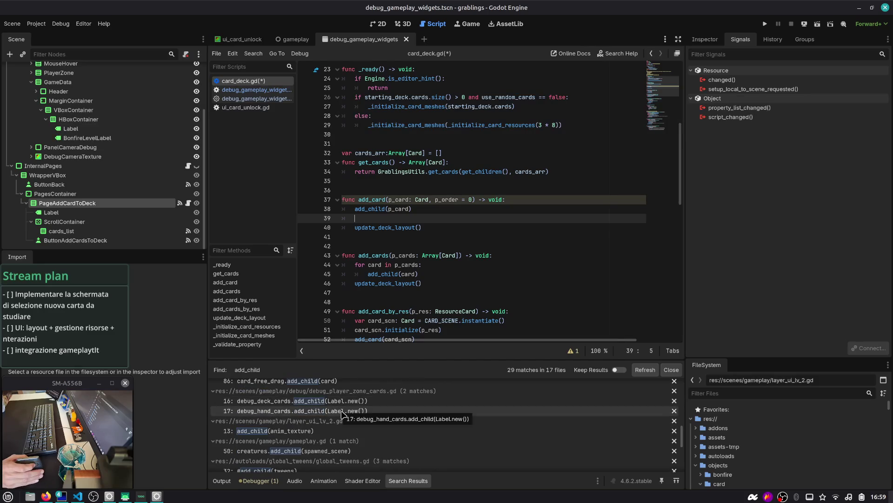
{"action": "scroll", "coordinate": [343, 415], "scroll_direction": "down", "scroll_amount": 3}
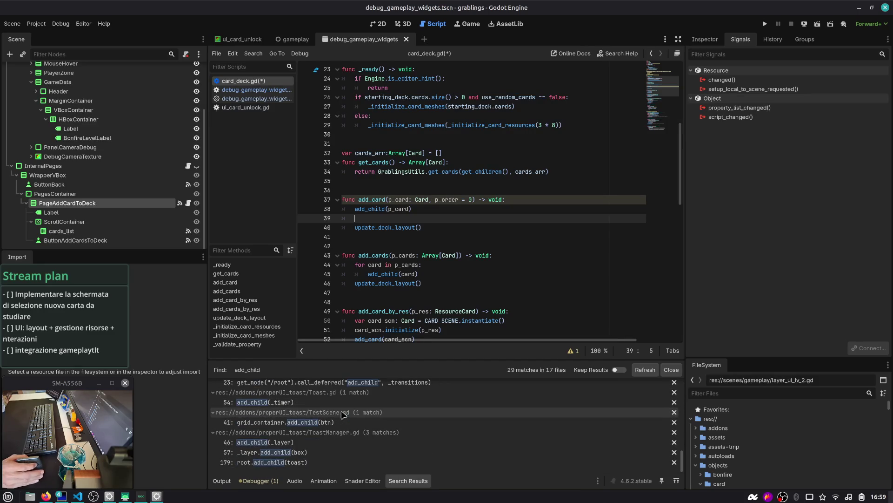
- Open the add_child documentation page in the Node class reference
{"action": "left_click", "coordinate": [442, 209]}
{"action": "key", "text": "F1"}
{"action": "type", "text": "add_"}
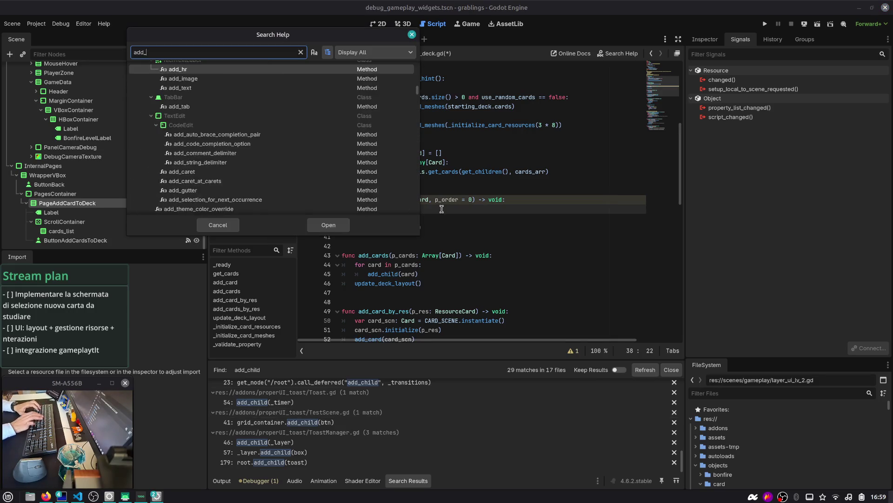
{"action": "type", "text": "child"}
{"action": "key", "text": "Return"}
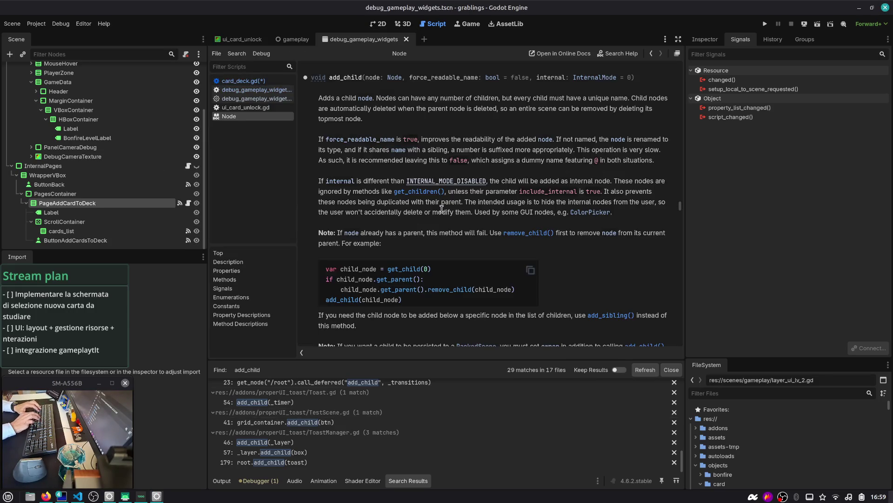
{"action": "scroll", "coordinate": [442, 209], "scroll_direction": "down", "scroll_amount": 3}
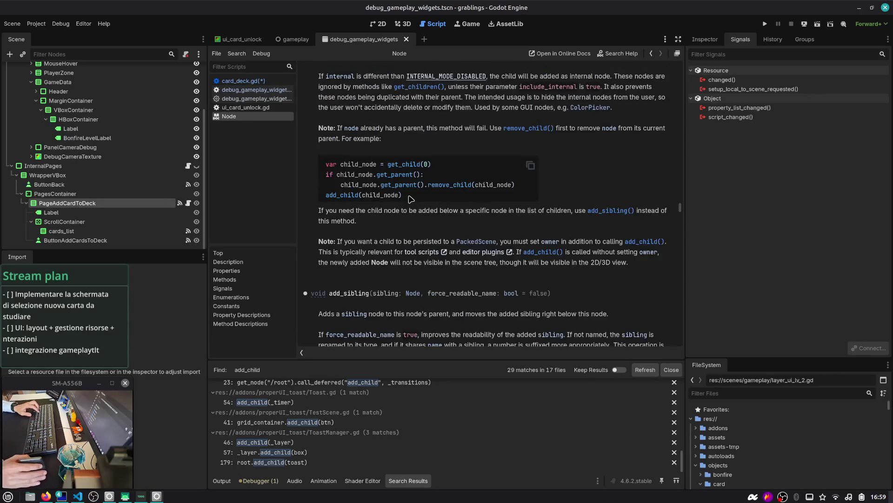
{"action": "scroll", "coordinate": [411, 199], "scroll_direction": "up", "scroll_amount": 15}
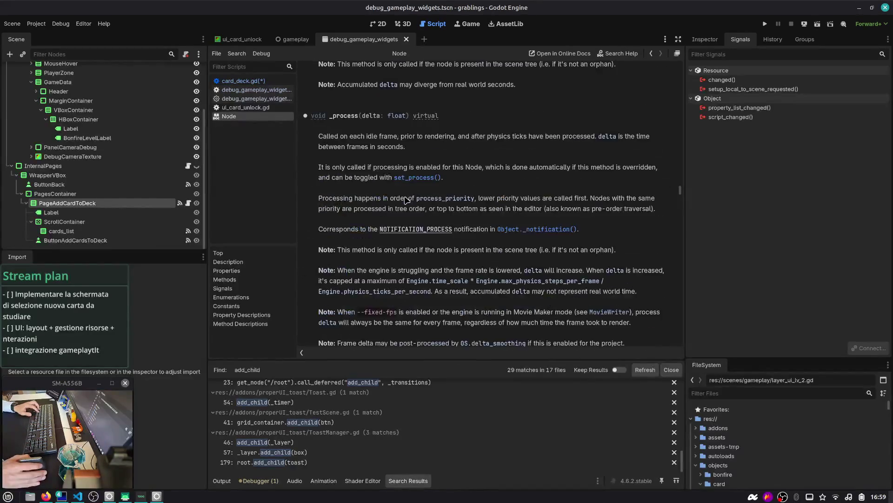
- Search the Node docs for "order" and step through the matches
{"action": "key", "text": "ctrl+f"}
{"action": "type", "text": "order"}
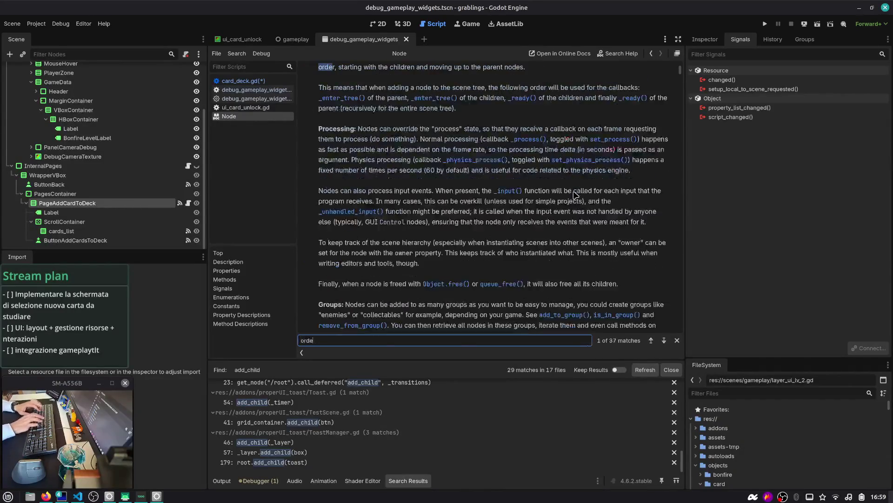
{"action": "key", "text": "shift+Return"}
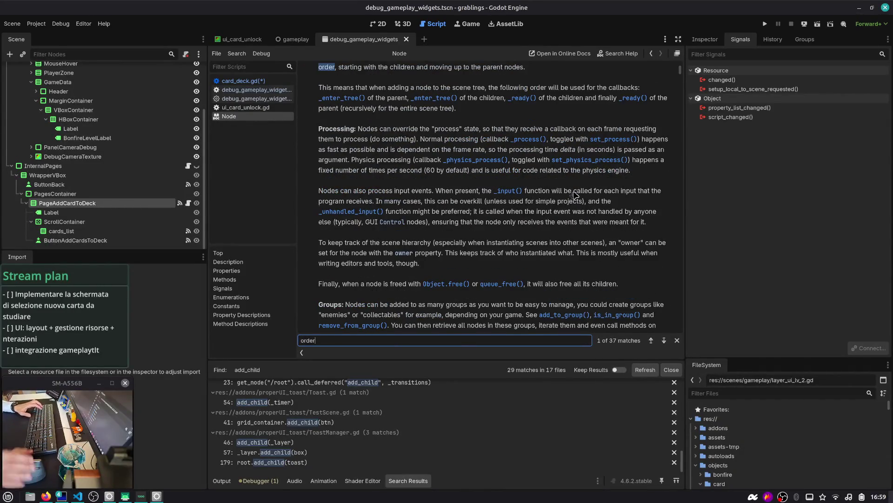
{"action": "scroll", "coordinate": [576, 195], "scroll_direction": "up", "scroll_amount": 5}
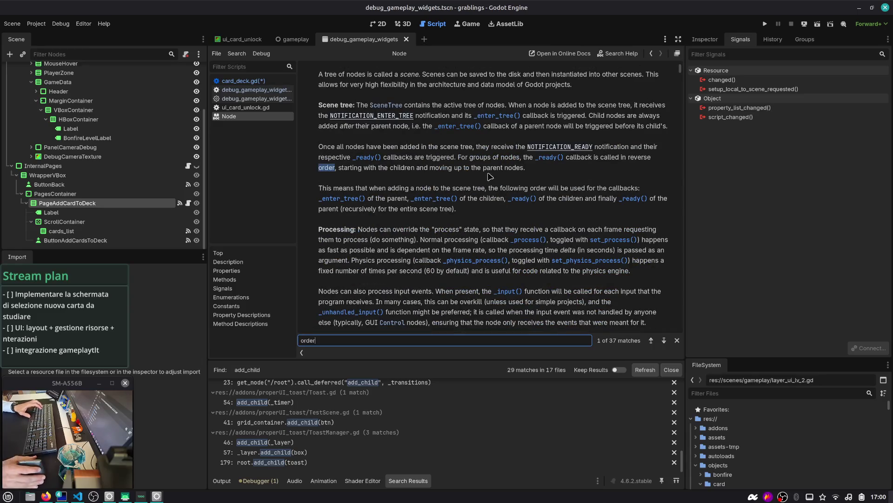
{"action": "key", "text": "Return"}
{"action": "key", "text": "Return"}
{"action": "key", "text": "Return"}
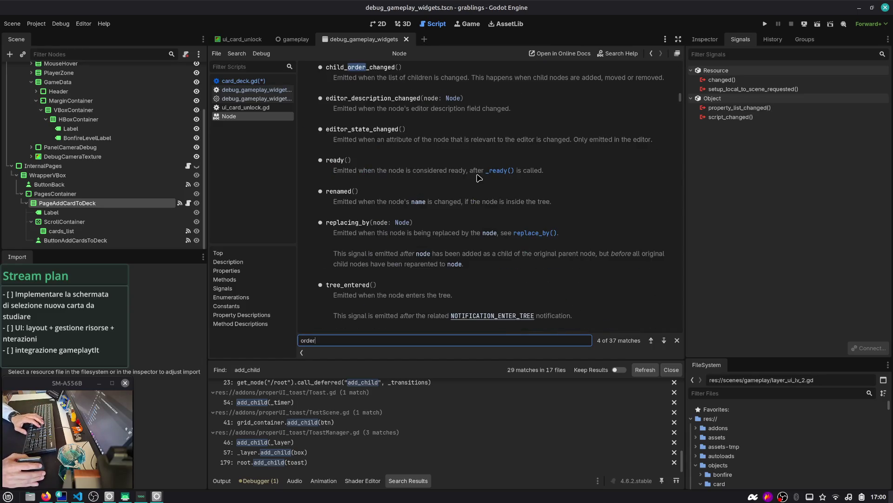
{"action": "key", "text": "Return"}
{"action": "key", "text": "Return"}
{"action": "key", "text": "Return"}
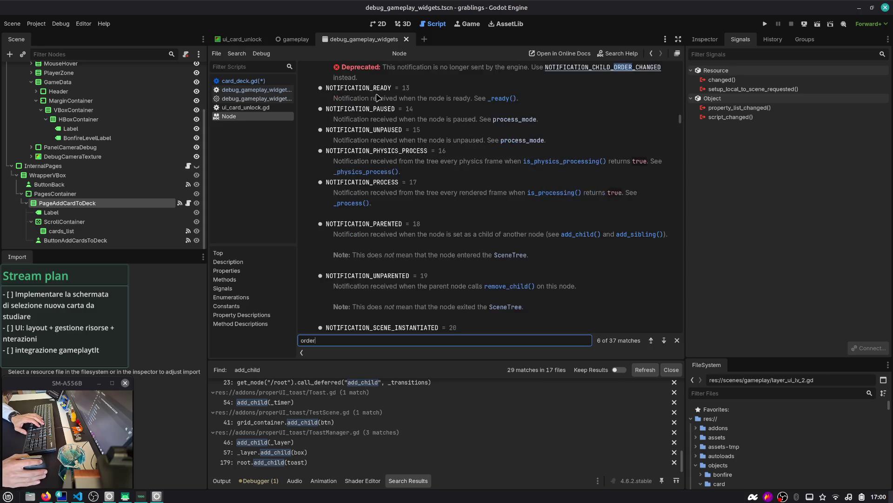
{"action": "key", "text": "Return"}
{"action": "key", "text": "Return"}
{"action": "key", "text": "Return"}
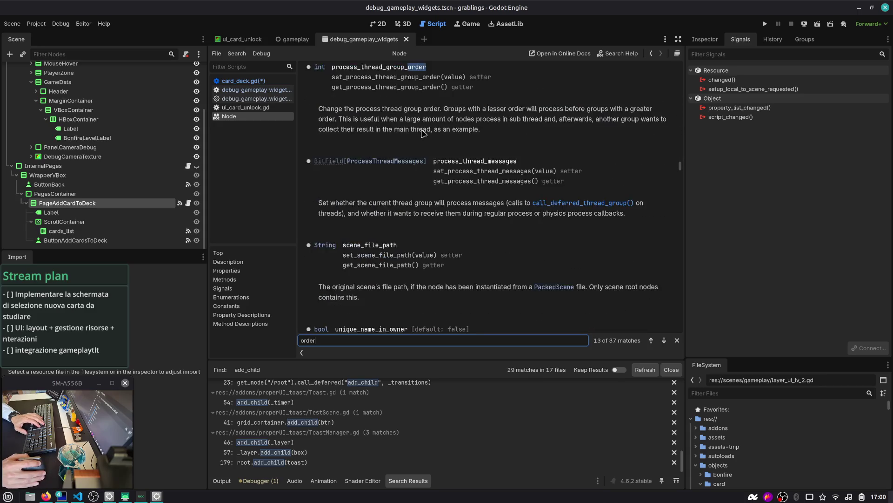
- Read the Node Methods section down to the set_ methods, then reopen Find in Files
{"action": "left_click", "coordinate": [256, 280]}
{"action": "scroll", "coordinate": [350, 216], "scroll_direction": "down", "scroll_amount": 5}
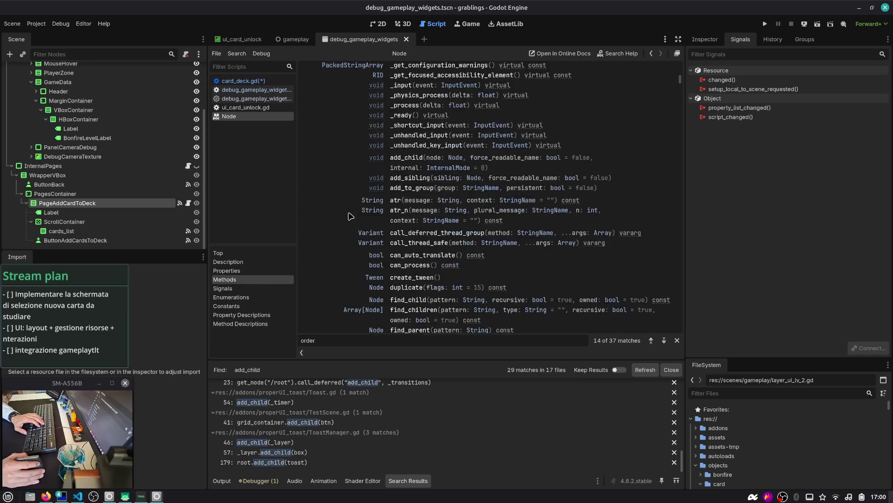
{"action": "scroll", "coordinate": [353, 215], "scroll_direction": "down", "scroll_amount": 10}
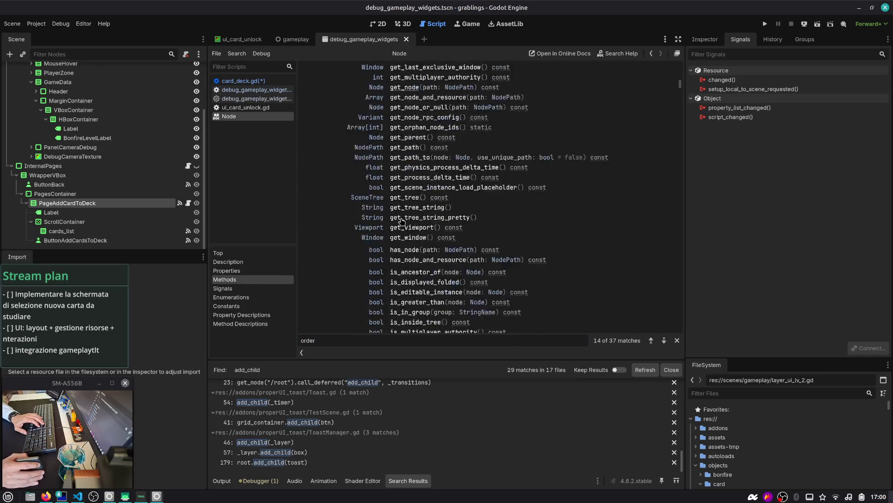
{"action": "scroll", "coordinate": [406, 205], "scroll_direction": "down", "scroll_amount": 8}
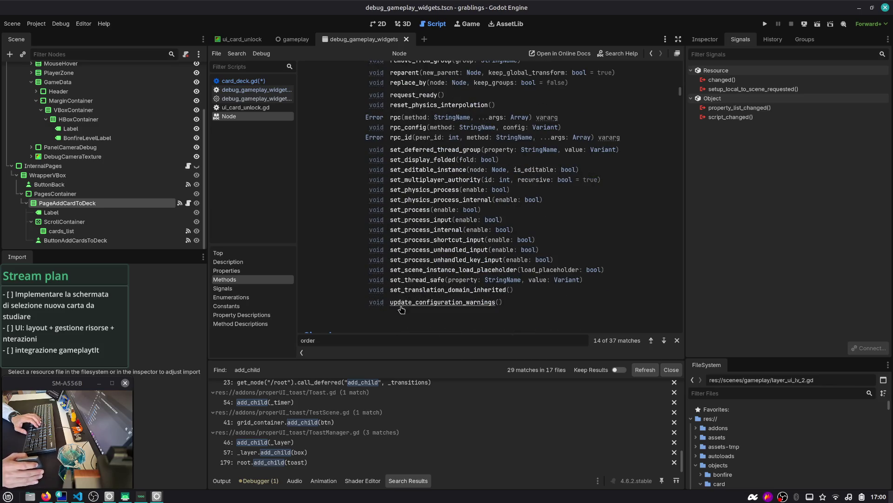
{"action": "key", "text": "ctrl+shift+f"}
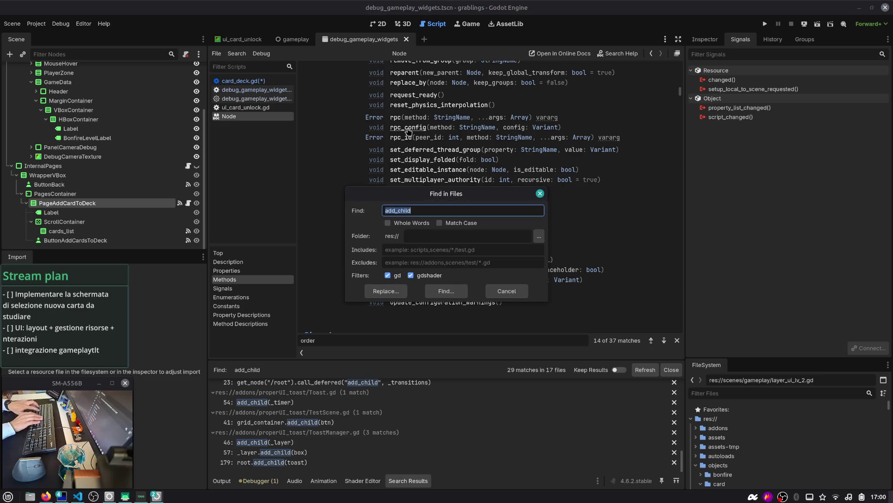
- Search the whole project for set_order, which finds no matches
{"action": "type", "text": "s"}
{"action": "type", "text": "der"}
{"action": "key", "text": "Return"}
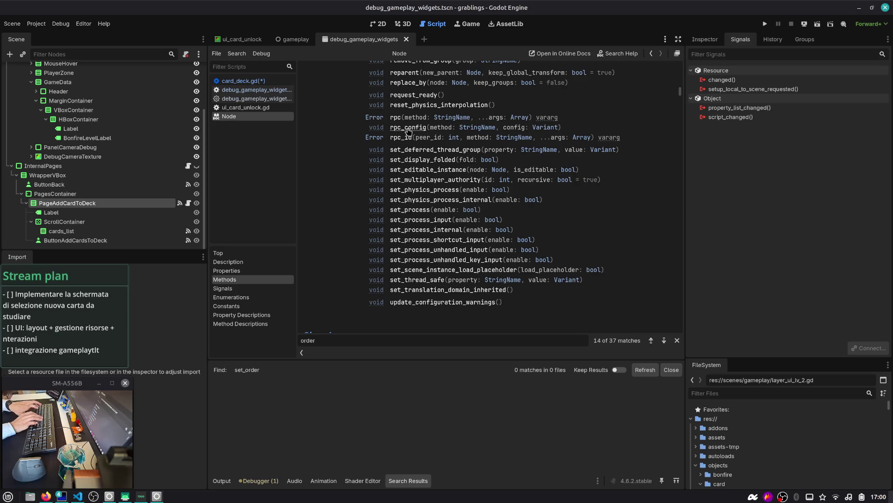
{"action": "key", "text": "ctrl+shift+f"}
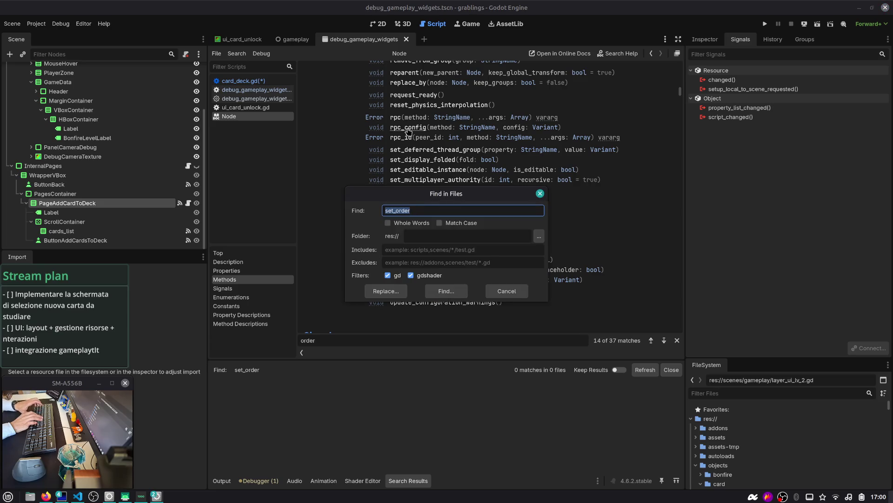
{"action": "key", "text": "Escape"}
- Open tile.gd and locate its add_child call with an in-file search
{"action": "key", "text": "ctrl+alt+o"}
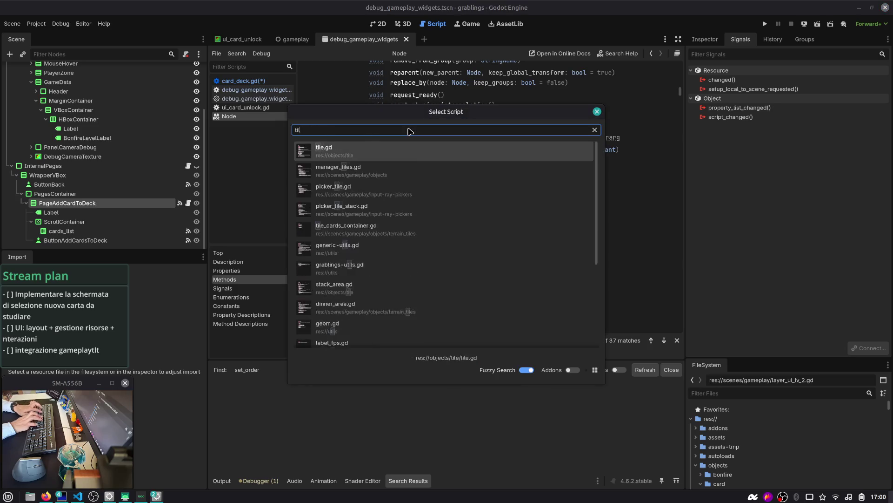
{"action": "key", "text": "Return"}
{"action": "key", "text": "ctrl+f"}
{"action": "type", "text": "add_child"}
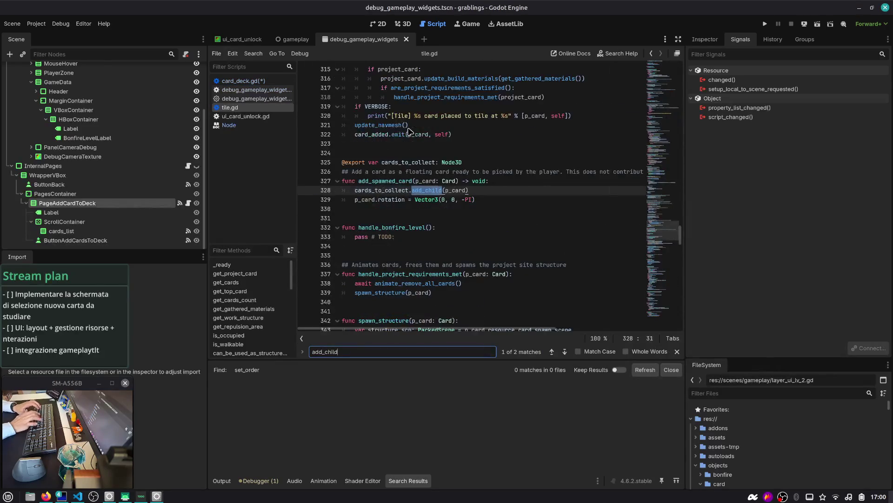
{"action": "key", "text": "Return"}
{"action": "key", "text": "Return"}
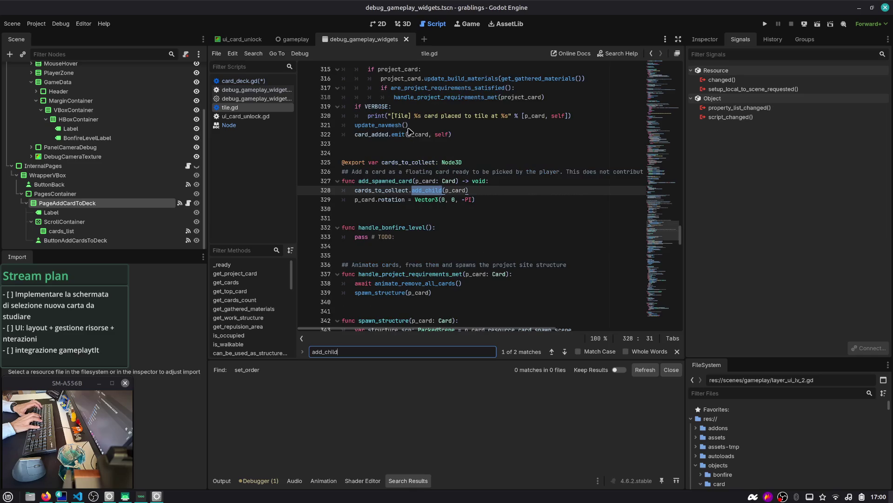
{"action": "key", "text": "Return"}
{"action": "key", "text": "Return"}
{"action": "key", "text": "Escape"}
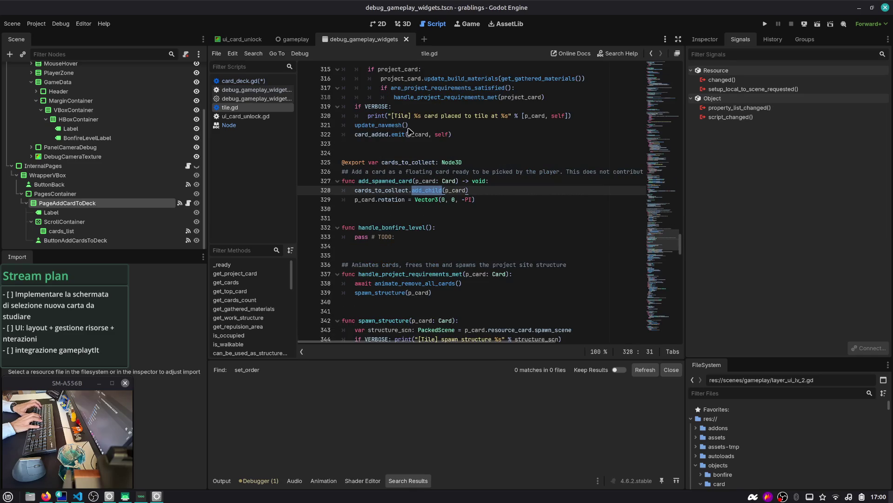
{"action": "key", "text": "alt+Tab"}
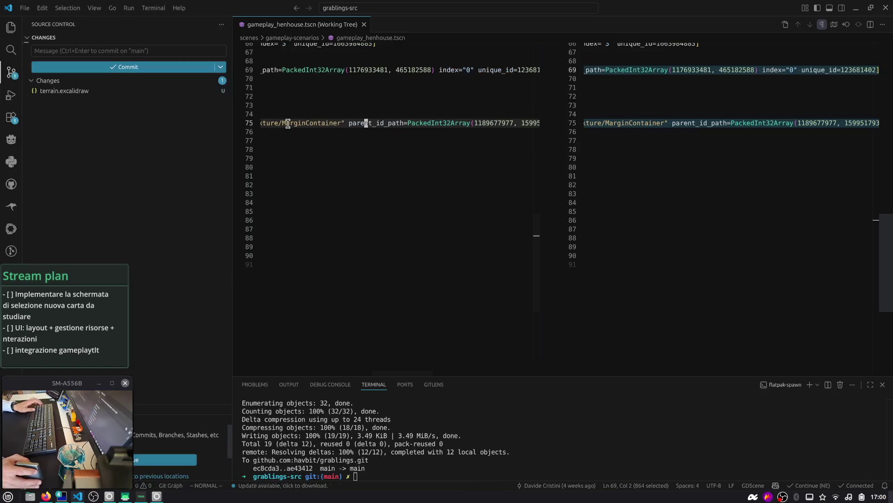
- Expand the objects and tile folders in the Explorer and bring up tile's context menu
{"action": "key", "text": "ctrl+shift+e"}
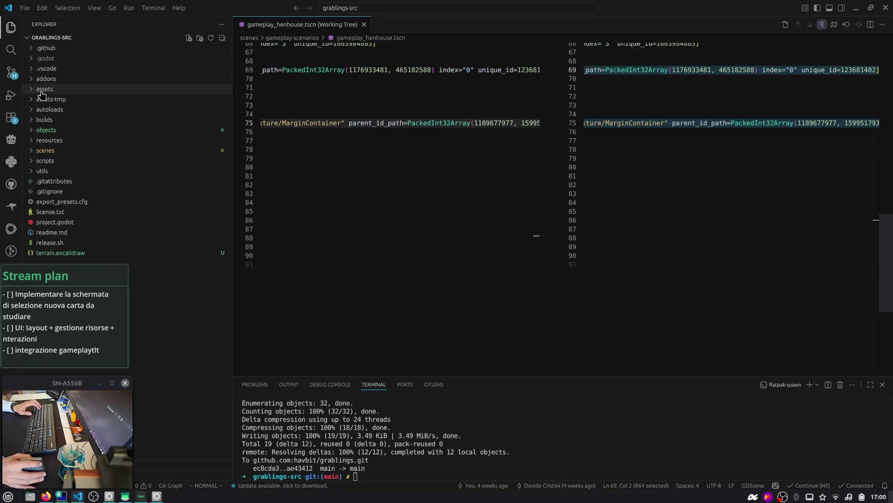
{"action": "left_click", "coordinate": [52, 130]}
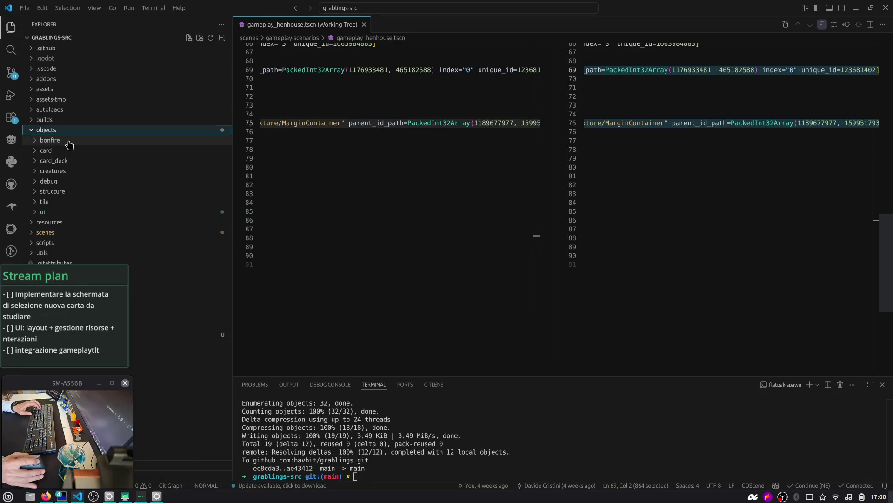
{"action": "left_click", "coordinate": [60, 202]}
{"action": "right_click", "coordinate": [59, 203]}
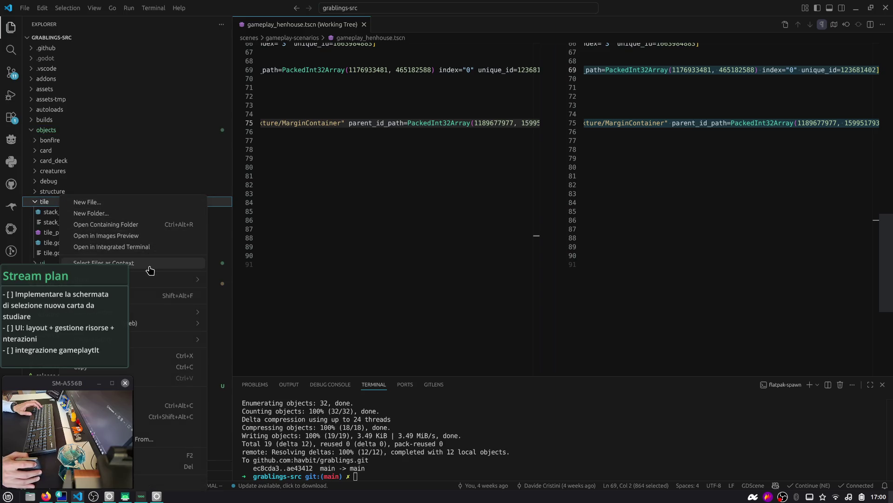
{"action": "key", "text": "Escape"}
{"action": "key", "text": "super+Down"}
{"action": "right_click", "coordinate": [324, 217]}
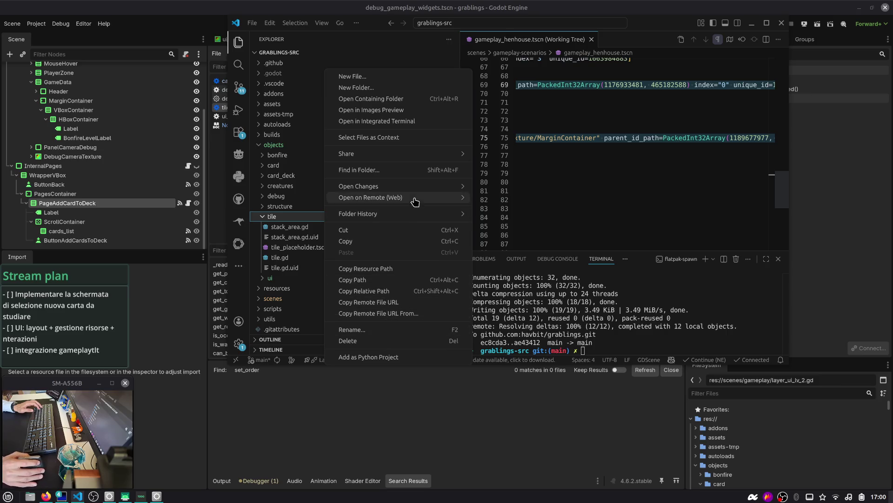
- Search add_child within the tile folder, then widen to the objects folder and review matches
{"action": "left_click", "coordinate": [413, 171]}
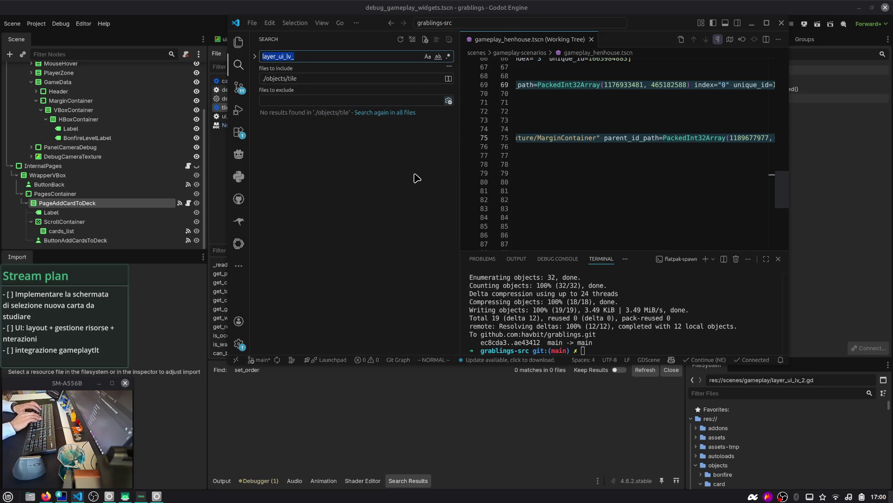
{"action": "type", "text": "add_child"}
{"action": "left_click", "coordinate": [391, 146]}
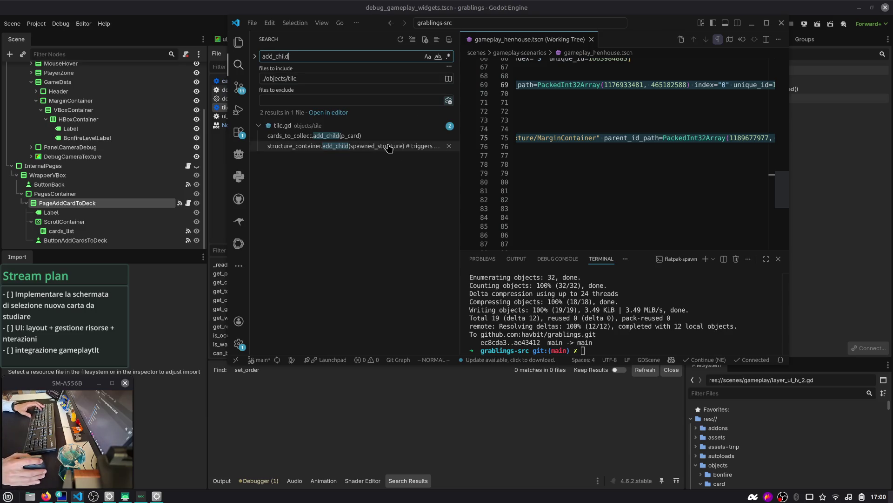
{"action": "left_click", "coordinate": [388, 135]}
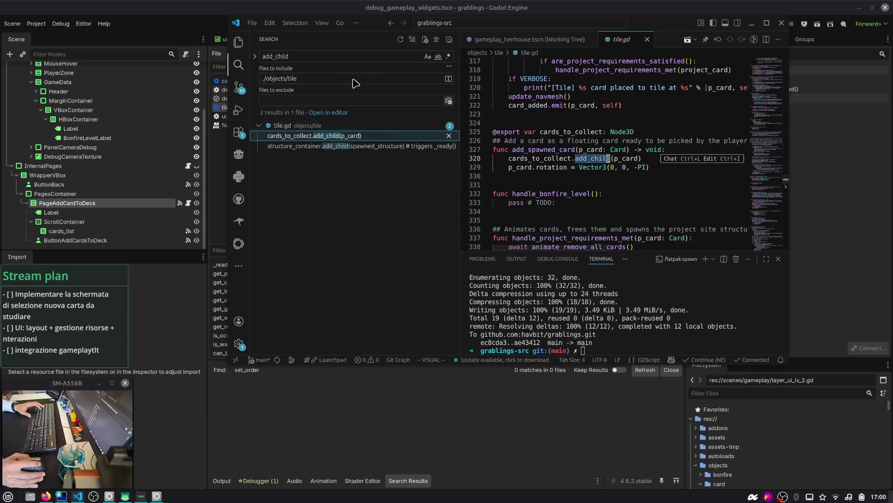
{"action": "left_click", "coordinate": [313, 78]}
{"action": "key", "text": "ctrl+BackSpace"}
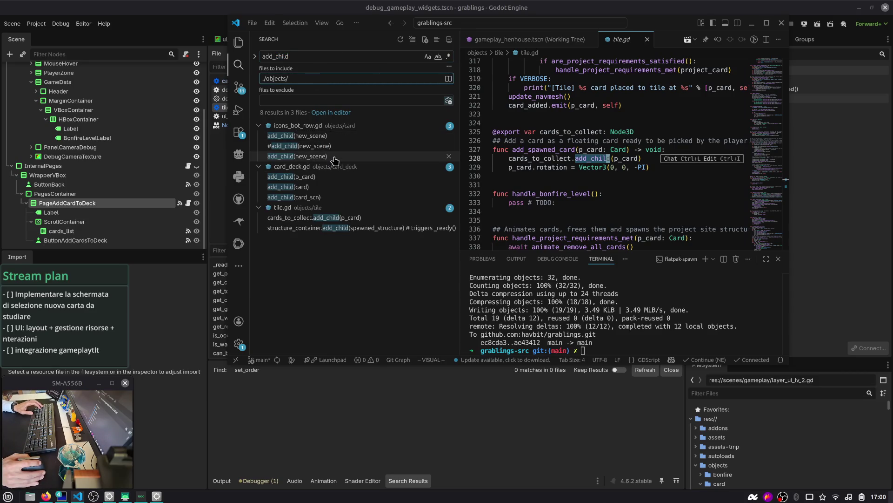
{"action": "left_click", "coordinate": [328, 176]}
{"action": "left_click", "coordinate": [323, 187]}
{"action": "left_click", "coordinate": [320, 197]}
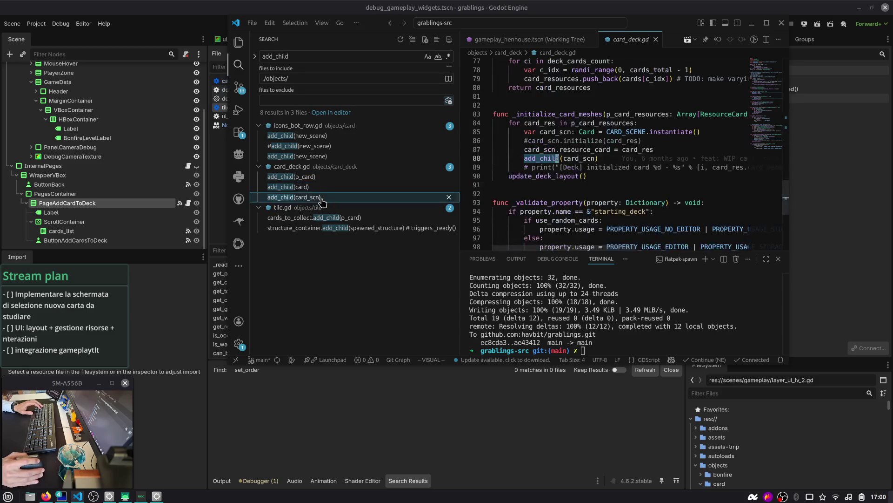
- Remove the folder limit to search add_child project-wide, viewing the Toast.gd and icons_bot_row.gd matches
{"action": "triple_click", "coordinate": [304, 78]}
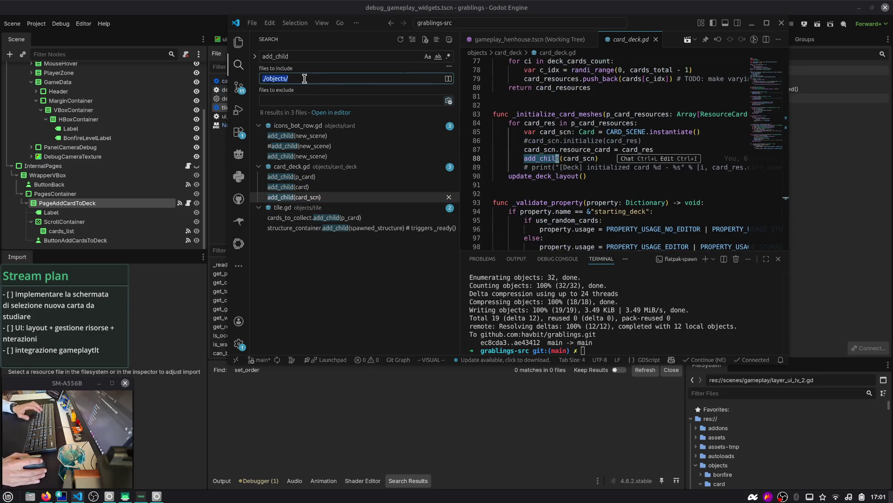
{"action": "key", "text": "BackSpace"}
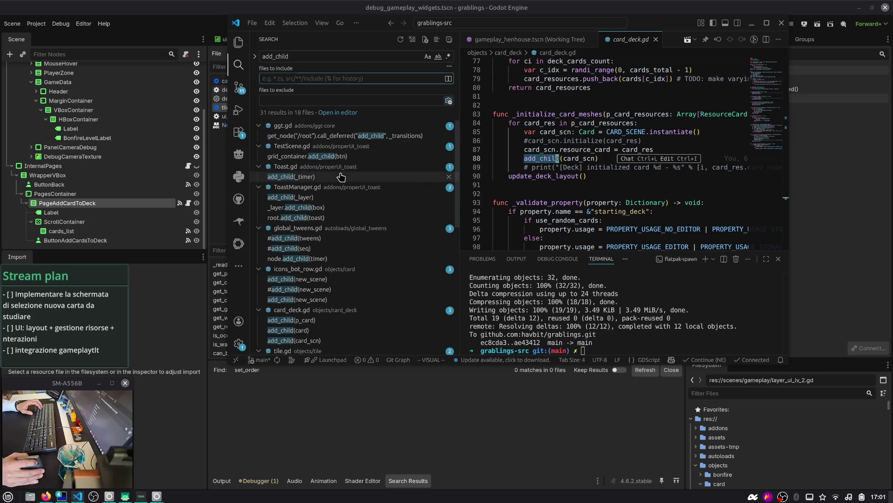
{"action": "left_click", "coordinate": [341, 177]}
{"action": "scroll", "coordinate": [314, 220], "scroll_direction": "down", "scroll_amount": 3}
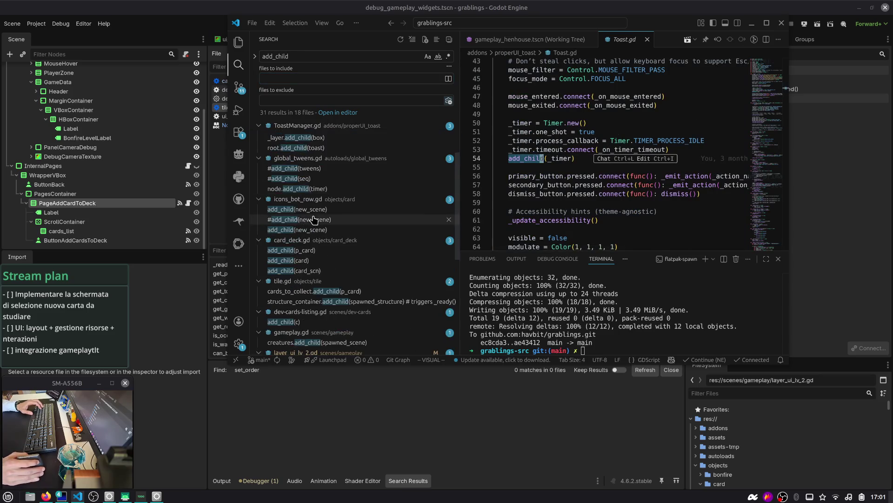
{"action": "scroll", "coordinate": [314, 220], "scroll_direction": "down", "scroll_amount": 3}
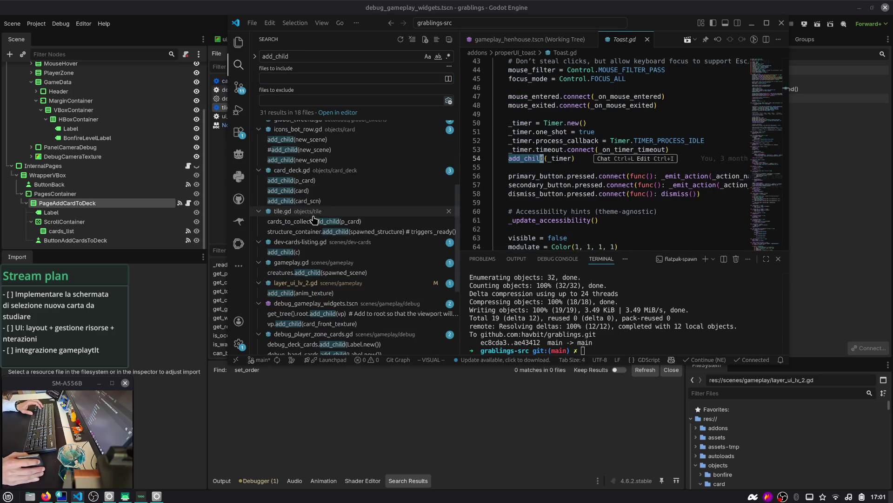
{"action": "left_click", "coordinate": [307, 140]}
- Review the card_release_handler.gd, manager_tiles.gd and idea_point_icons.gd add_child matches among the 31 results
{"action": "scroll", "coordinate": [299, 209], "scroll_direction": "down", "scroll_amount": 2}
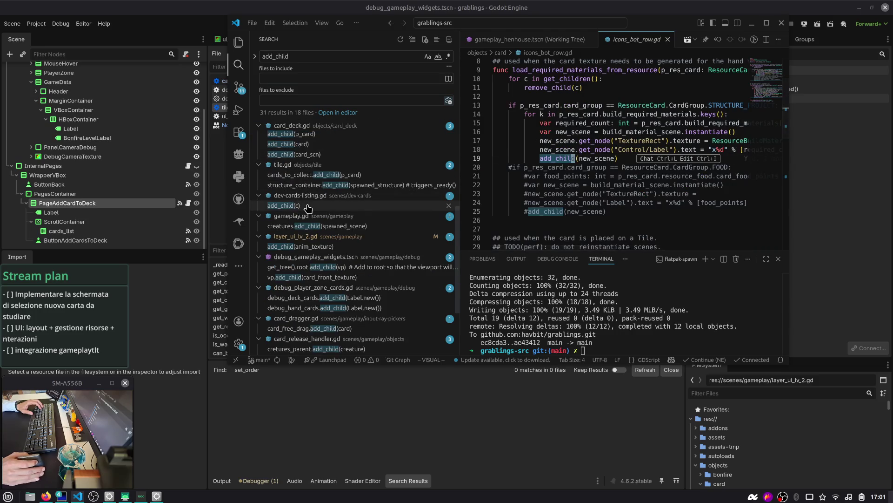
{"action": "scroll", "coordinate": [307, 207], "scroll_direction": "down", "scroll_amount": 2}
{"action": "scroll", "coordinate": [303, 242], "scroll_direction": "down", "scroll_amount": 2}
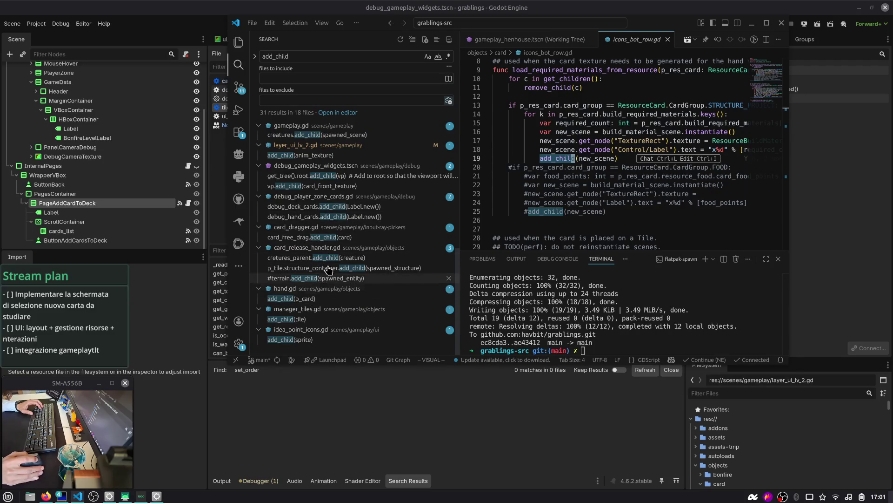
{"action": "left_click", "coordinate": [330, 268]}
{"action": "key", "text": "Up"}
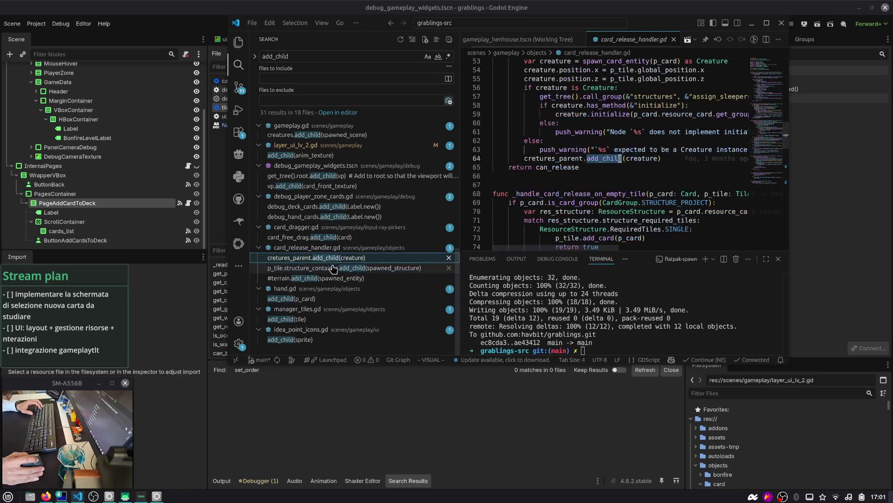
{"action": "left_click", "coordinate": [330, 278]}
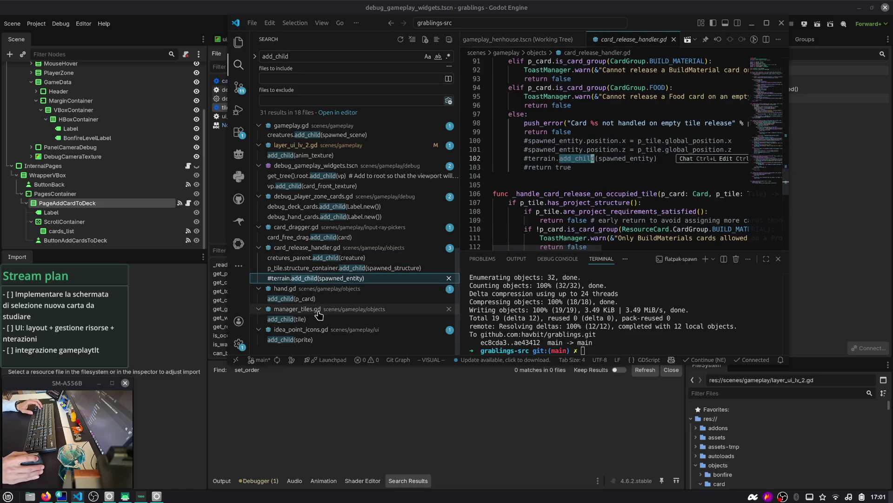
{"action": "left_click", "coordinate": [318, 319]}
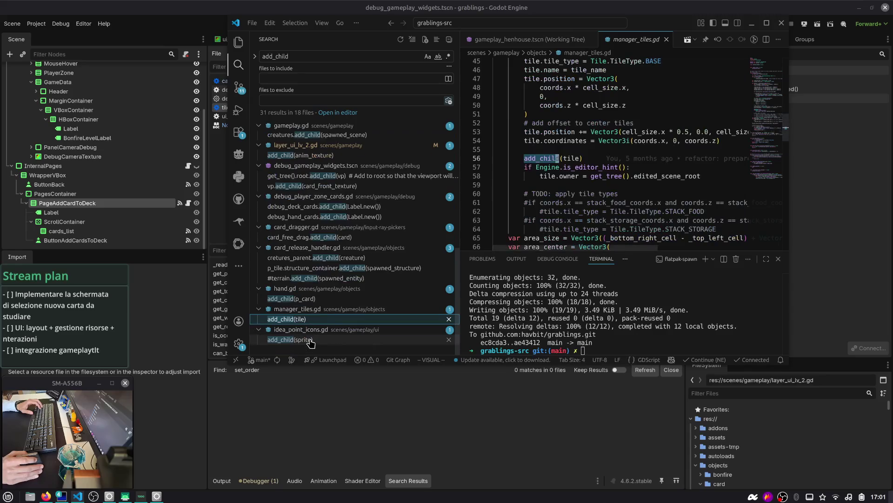
{"action": "left_click", "coordinate": [310, 342]}
{"action": "key", "text": "alt+Tab"}
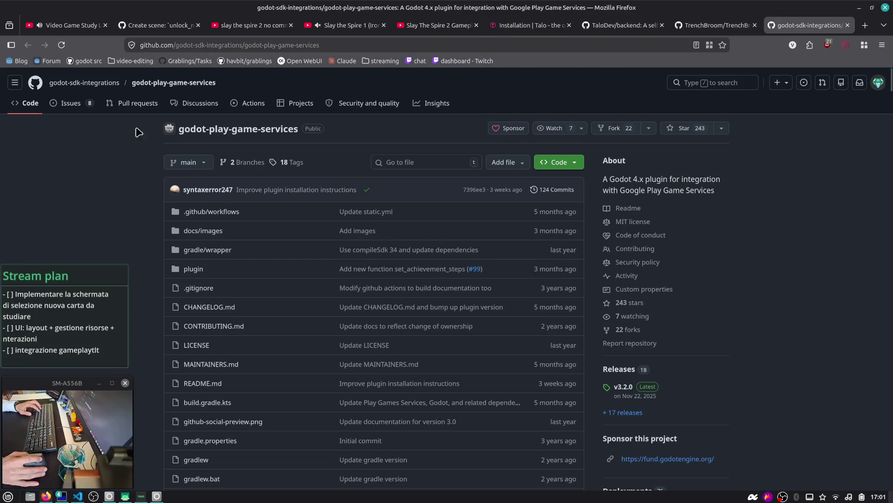
{"action": "key", "text": "ctrl+t"}
- Ask Duck.ai 'godot 4 how to change child order' in a new private chat
{"action": "type", "text": "duckduck"}
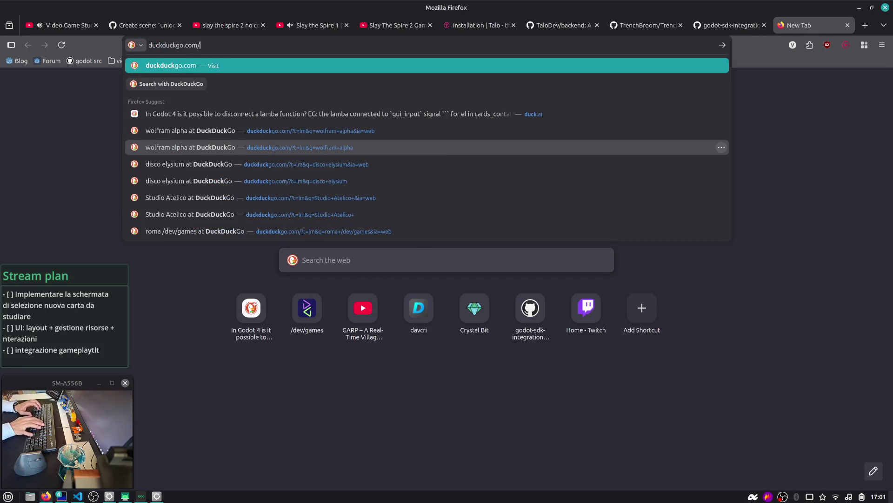
{"action": "key", "text": "BackSpace"}
{"action": "key", "text": "BackSpace"}
{"action": "key", "text": "BackSpace"}
{"action": "type", "text": ".ai"}
{"action": "key", "text": "Return"}
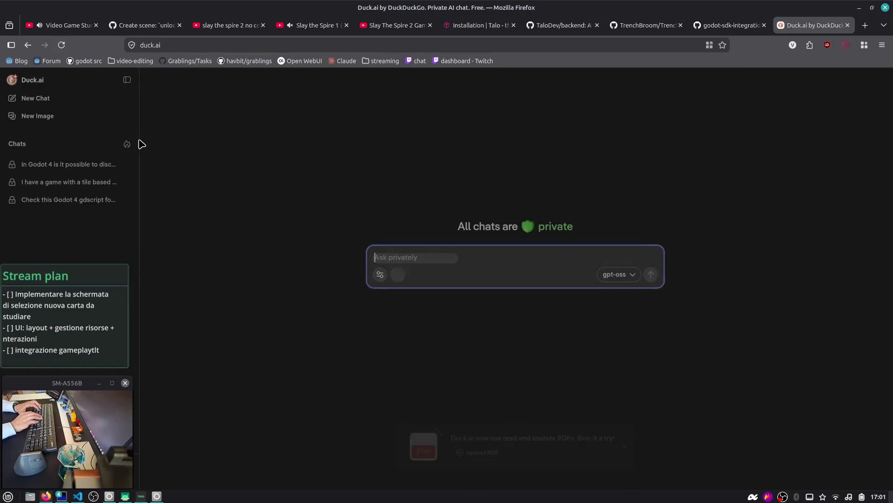
{"action": "type", "text": "godot 4 how "}
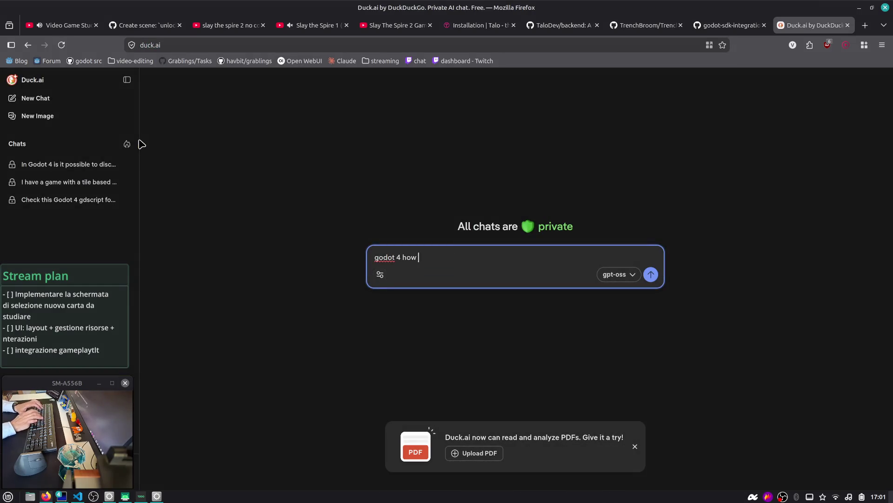
{"action": "type", "text": "to change child orde"}
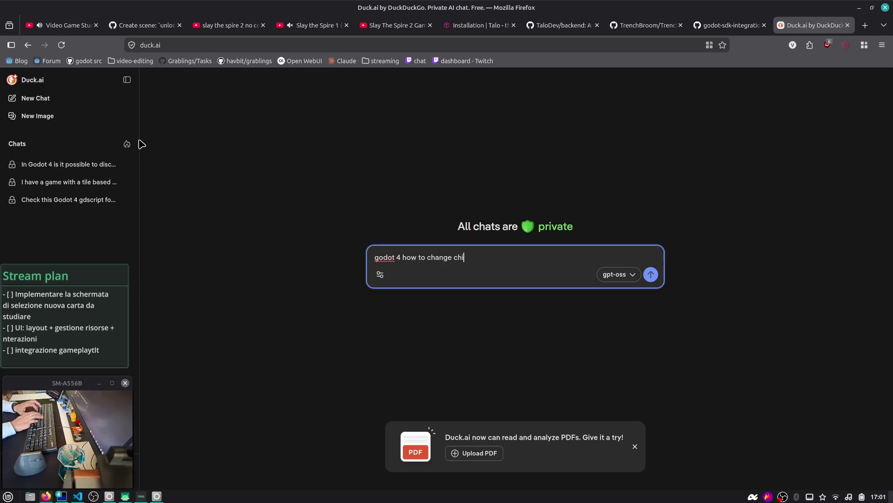
{"action": "type", "text": "r"}
{"action": "key", "text": "Return"}
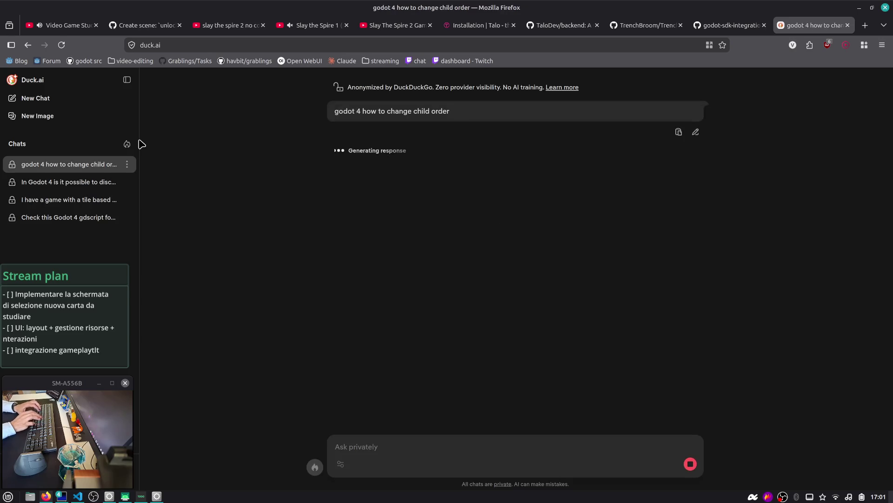
{"action": "key", "text": "ctrl+alt+Right"}
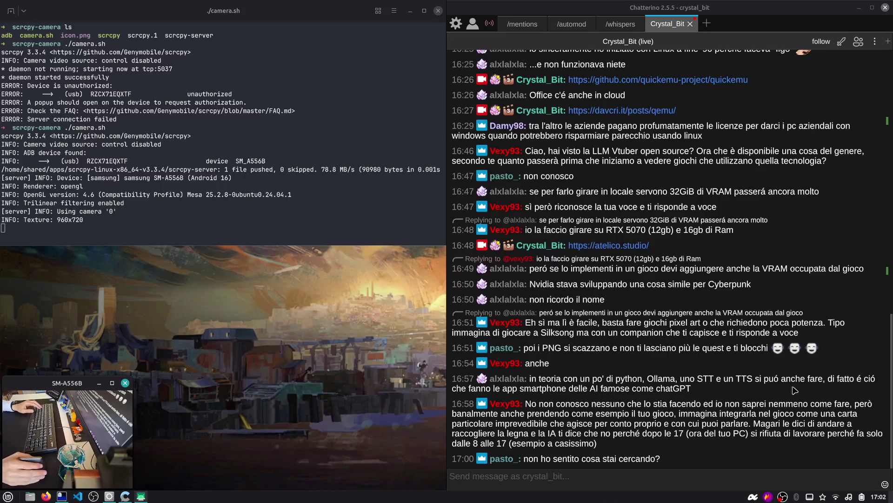
- Switch from the Chatterino workspace back to Duck.ai's answer on reordering children
{"action": "key", "text": "ctrl+alt+Left"}
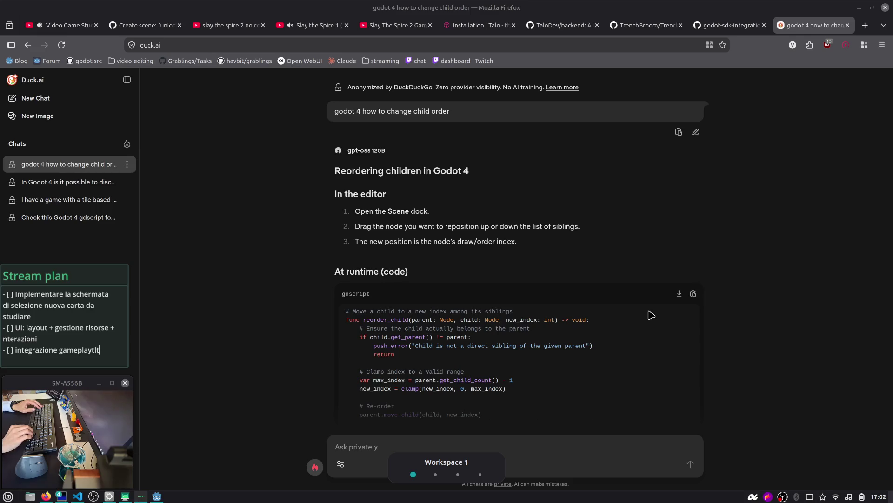
- Open the add_sibling Node documentation from add_child's help popup on line 328
{"action": "key", "text": "alt+Tab"}
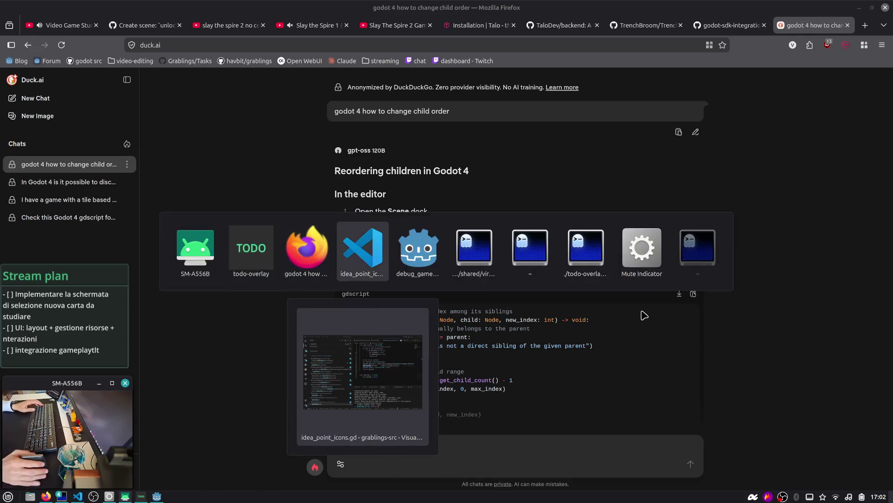
{"action": "key", "text": "Delete"}
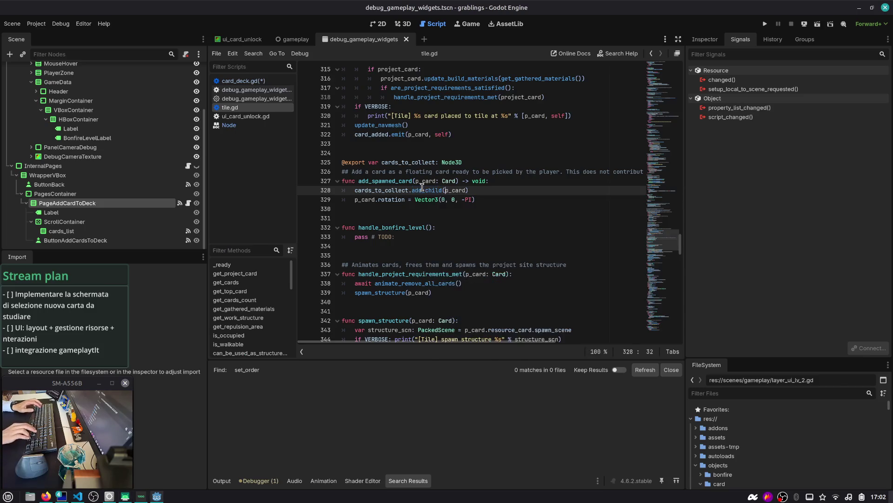
{"action": "type", "text": "d"}
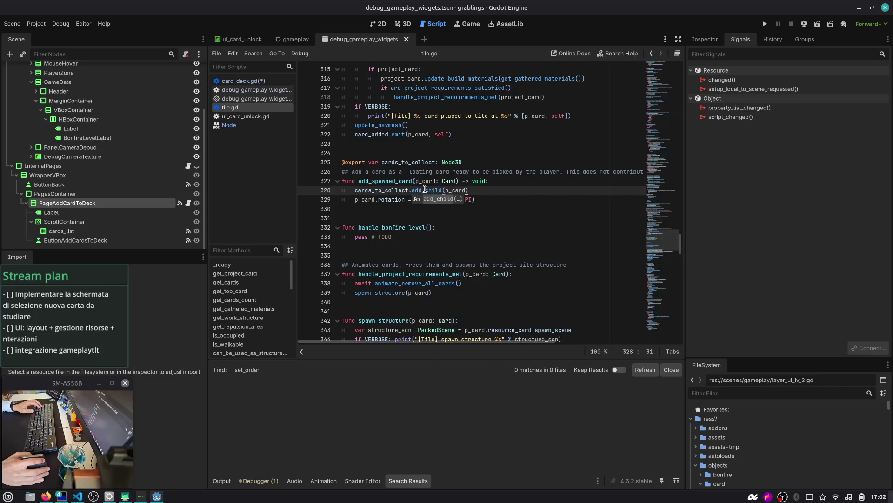
{"action": "mouse_move", "coordinate": [425, 189]}
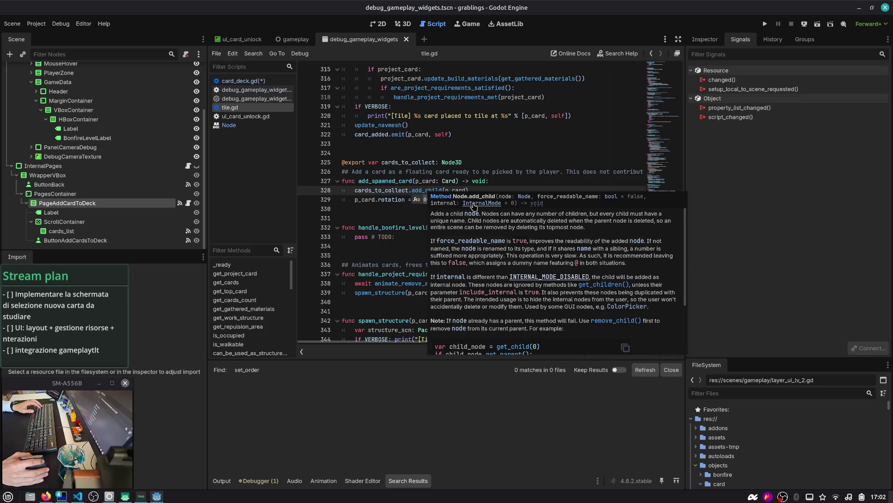
{"action": "scroll", "coordinate": [547, 263], "scroll_direction": "down", "scroll_amount": 2}
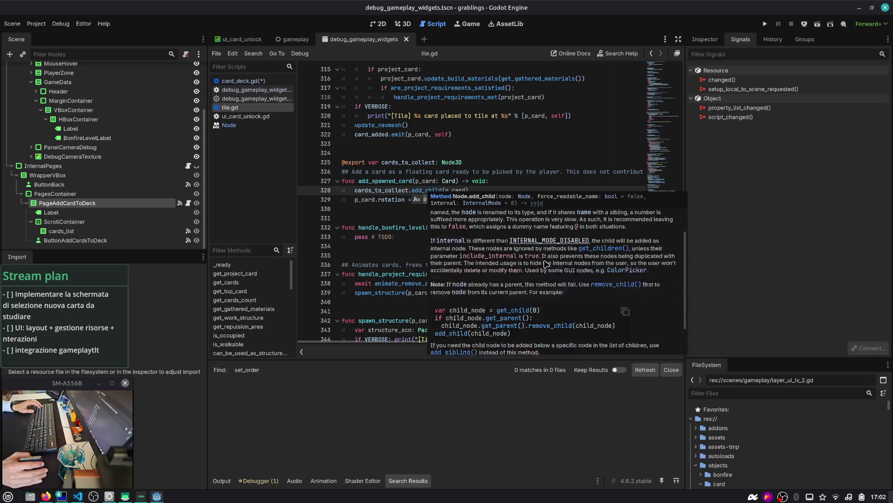
{"action": "scroll", "coordinate": [535, 305], "scroll_direction": "down", "scroll_amount": 2}
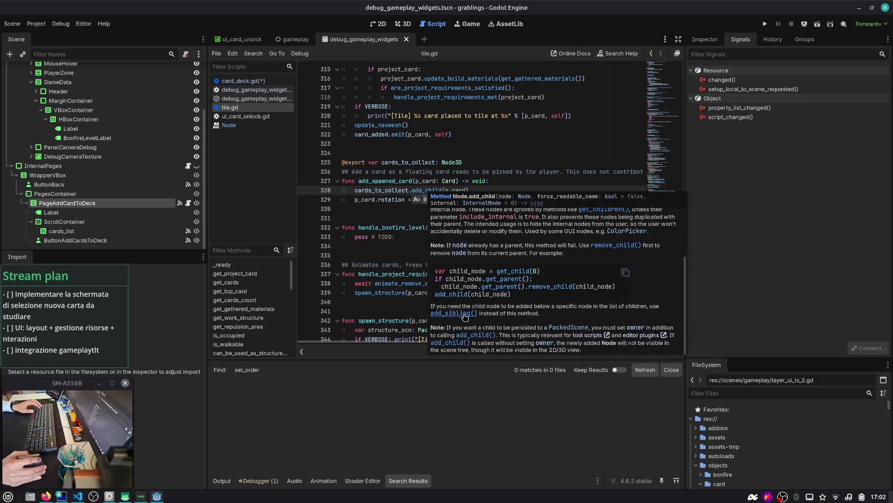
{"action": "left_click", "coordinate": [465, 314]}
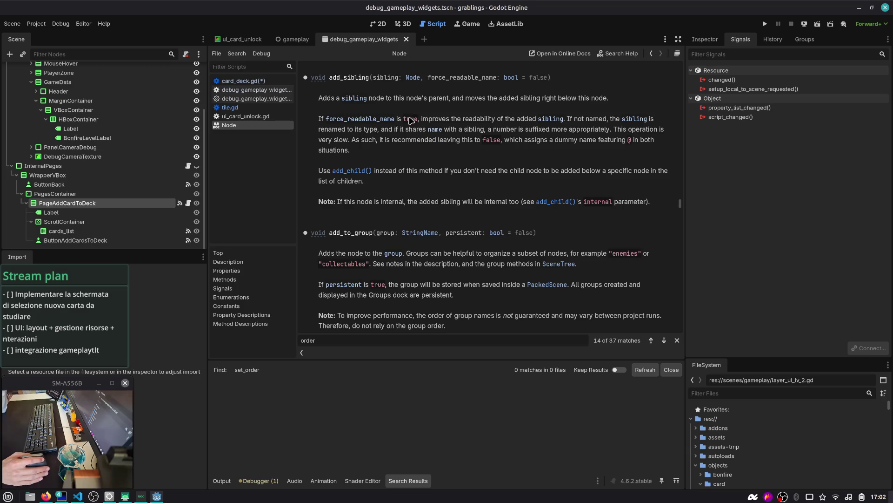
- Read add_sibling's notes on placing below this node and readable names
{"action": "left_click_drag", "start_coordinate": [386, 105], "coordinate": [606, 101]}
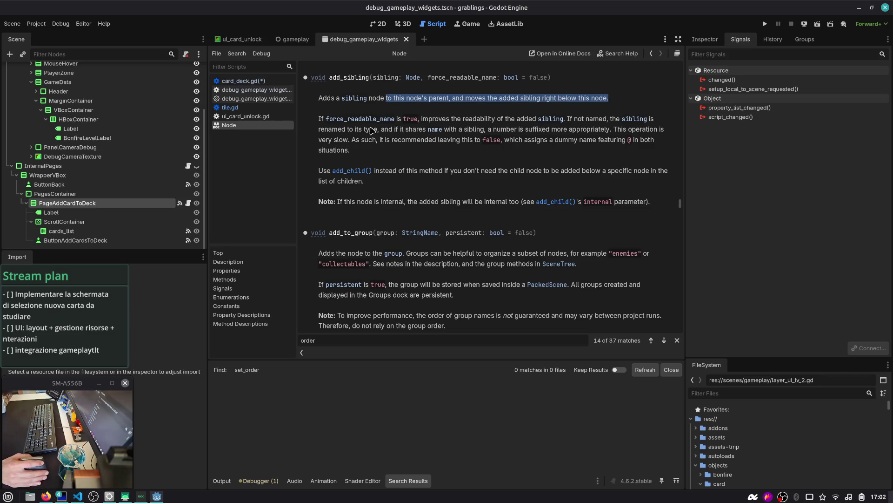
{"action": "mouse_move", "coordinate": [421, 119]}
{"action": "left_mouse_down"}
{"action": "mouse_move", "coordinate": [539, 120]}
{"action": "mouse_move", "coordinate": [605, 151]}
{"action": "left_mouse_up"}
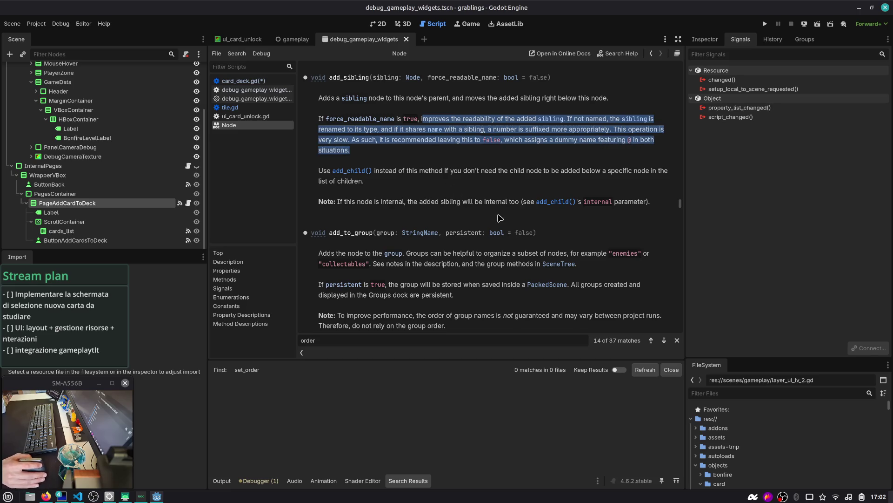
{"action": "scroll", "coordinate": [499, 218], "scroll_direction": "down", "scroll_amount": 3}
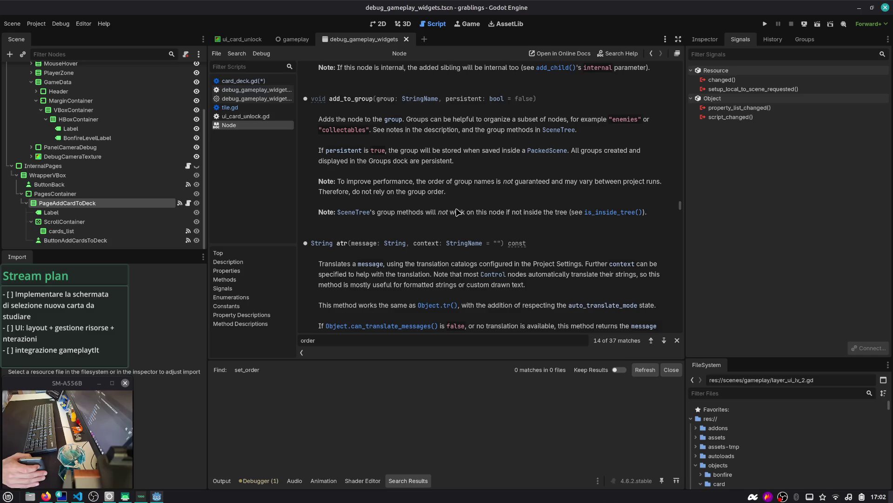
{"action": "scroll", "coordinate": [458, 212], "scroll_direction": "down", "scroll_amount": 8}
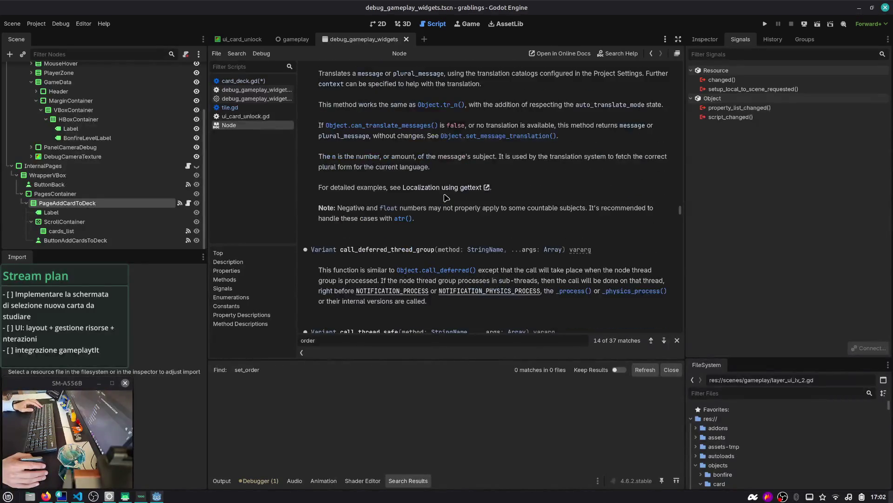
{"action": "scroll", "coordinate": [446, 198], "scroll_direction": "down", "scroll_amount": 6}
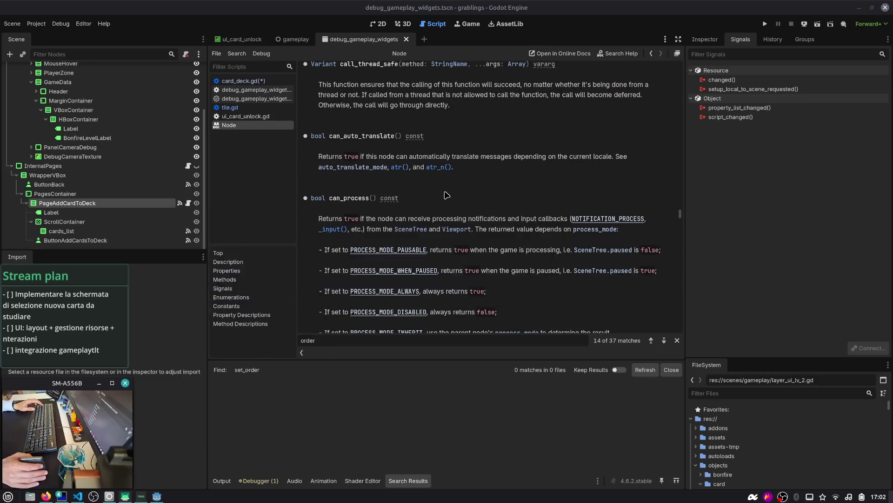
{"action": "key", "text": "alt+Tab"}
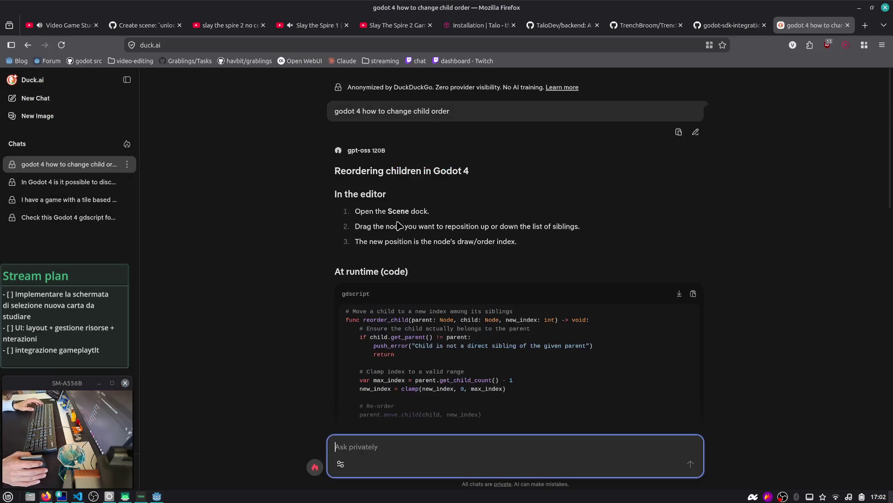
- Select move_child in Duck.ai's reorder_child example and start a Godot Find in Files
{"action": "scroll", "coordinate": [382, 254], "scroll_direction": "down", "scroll_amount": 1}
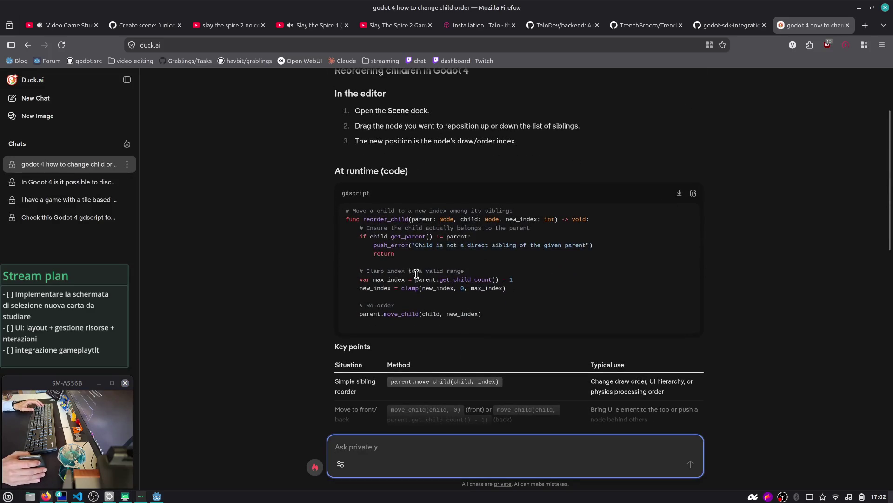
{"action": "double_click", "coordinate": [463, 280]}
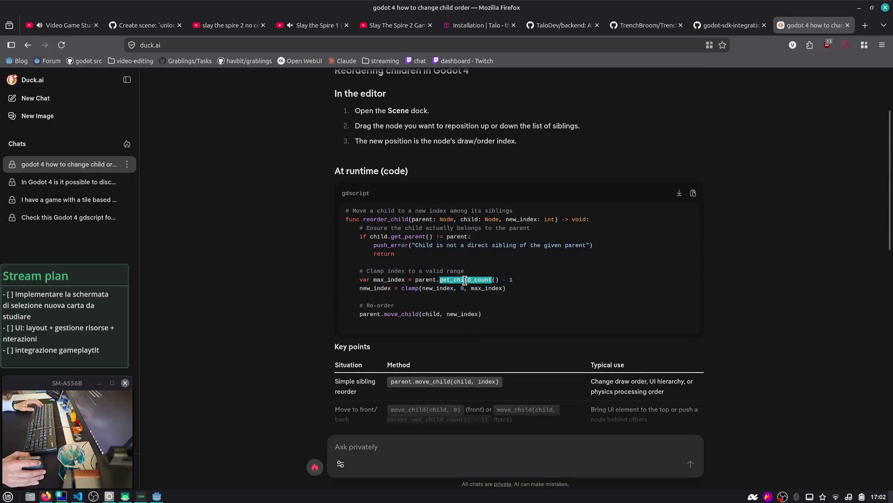
{"action": "double_click", "coordinate": [382, 220]}
{"action": "double_click", "coordinate": [404, 313]}
{"action": "key", "text": "alt+Tab"}
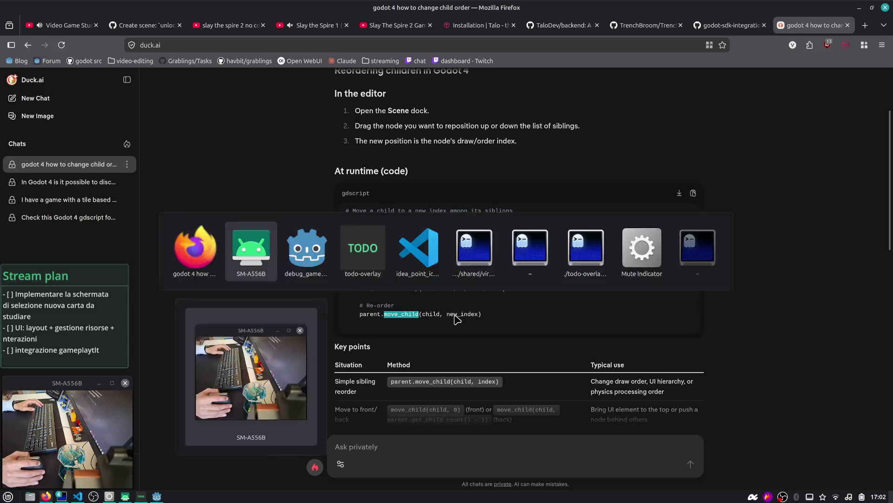
{"action": "key", "text": "ctrl+shift+f"}
- Search the project for move_child and open the tile.gd match on line 298
{"action": "type", "text": "move_child"}
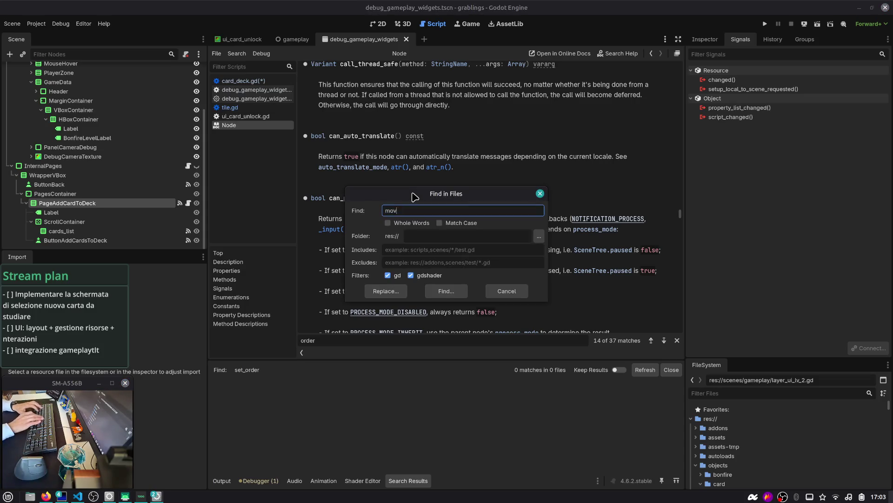
{"action": "key", "text": "Return"}
{"action": "left_click", "coordinate": [299, 397]}
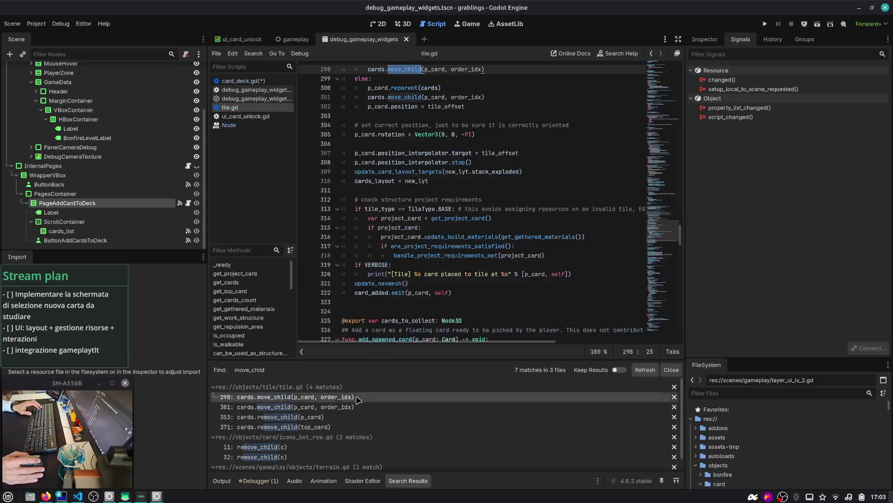
{"action": "scroll", "coordinate": [401, 172], "scroll_direction": "up", "scroll_amount": 2}
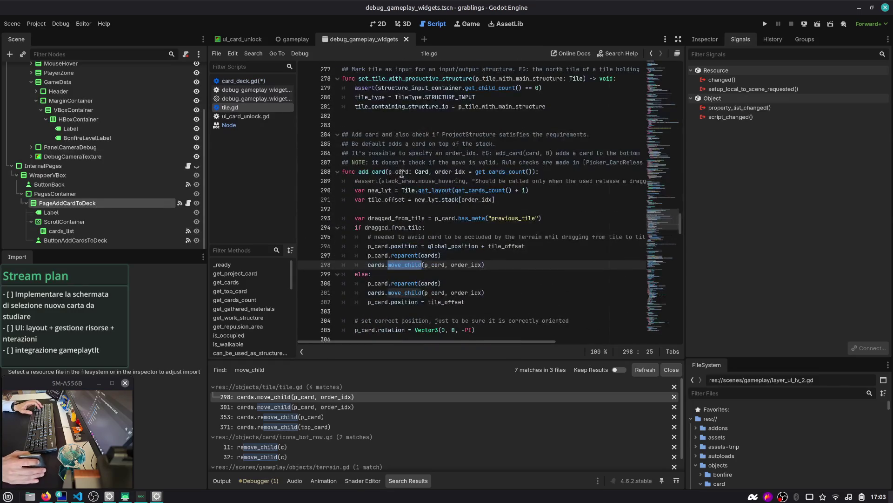
{"action": "scroll", "coordinate": [401, 171], "scroll_direction": "up", "scroll_amount": 4}
- Inspect add_card and its order_idx parameter, then open move_child's documentation
{"action": "double_click", "coordinate": [371, 227]}
{"action": "scroll", "coordinate": [376, 176], "scroll_direction": "down", "scroll_amount": 2}
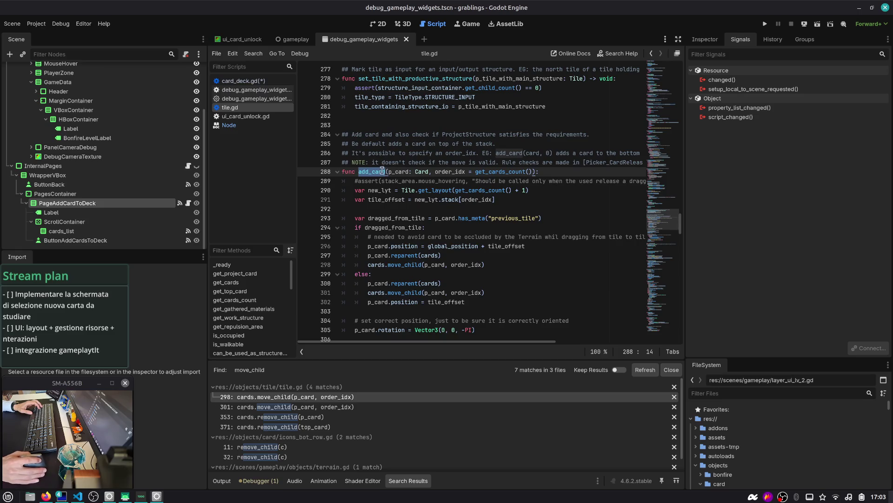
{"action": "scroll", "coordinate": [461, 178], "scroll_direction": "down", "scroll_amount": 1}
{"action": "double_click", "coordinate": [458, 145]}
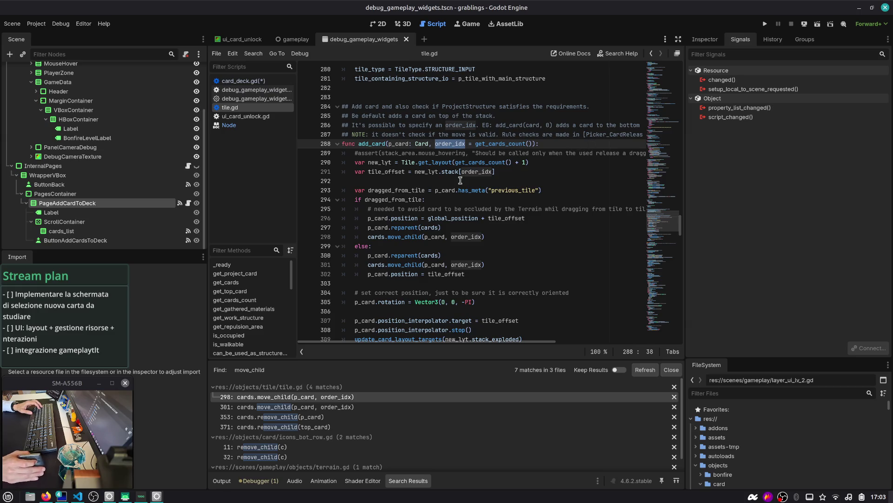
{"action": "scroll", "coordinate": [478, 172], "scroll_direction": "down", "scroll_amount": 3}
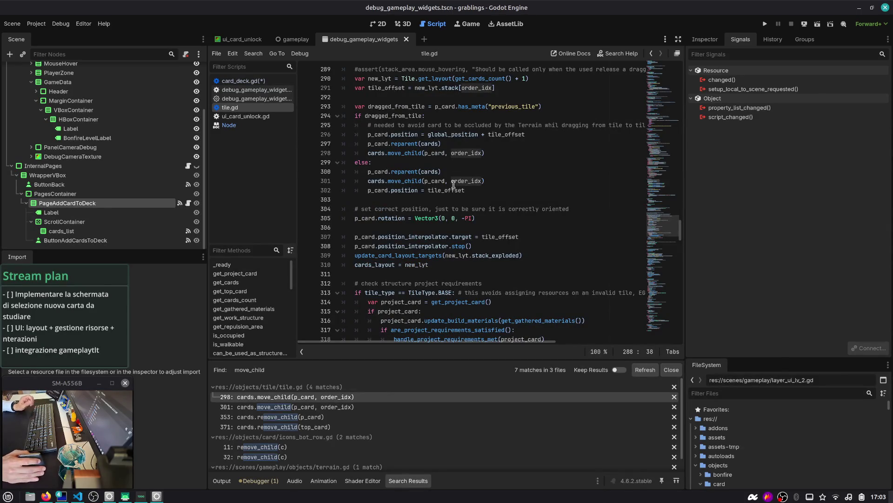
{"action": "double_click", "coordinate": [403, 182]}
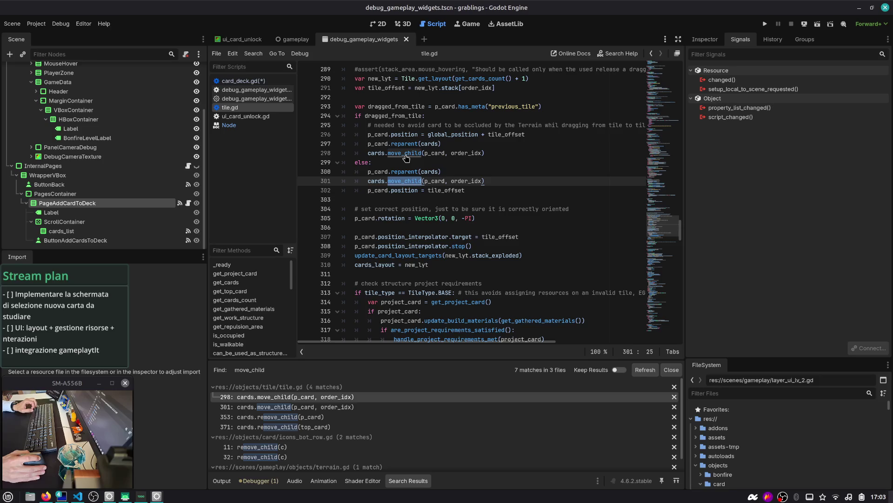
{"action": "left_click", "coordinate": [405, 158], "text": "ctrl"}
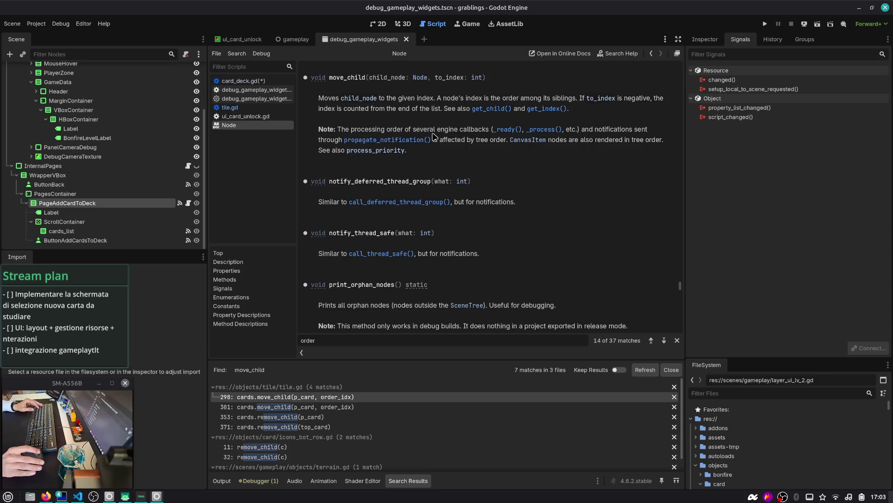
- Read move_child's docs on the sibling index and counting from the end, ending on card_deck.gd
{"action": "key", "text": "alt+Tab"}
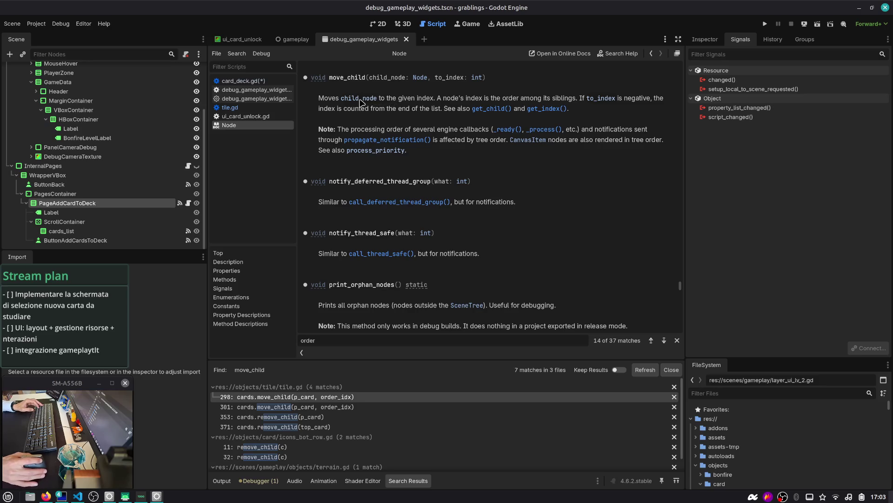
{"action": "double_click", "coordinate": [361, 100]}
{"action": "left_click_drag", "start_coordinate": [535, 98], "coordinate": [628, 106]}
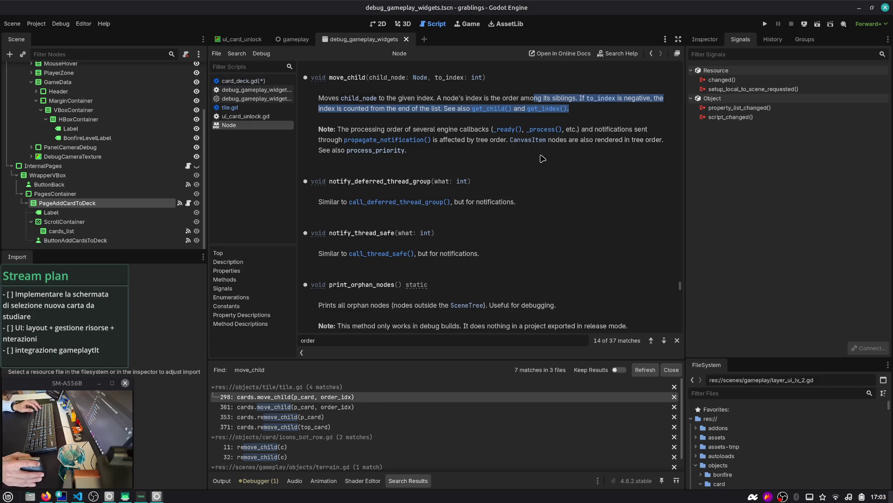
{"action": "left_click", "coordinate": [242, 81]}
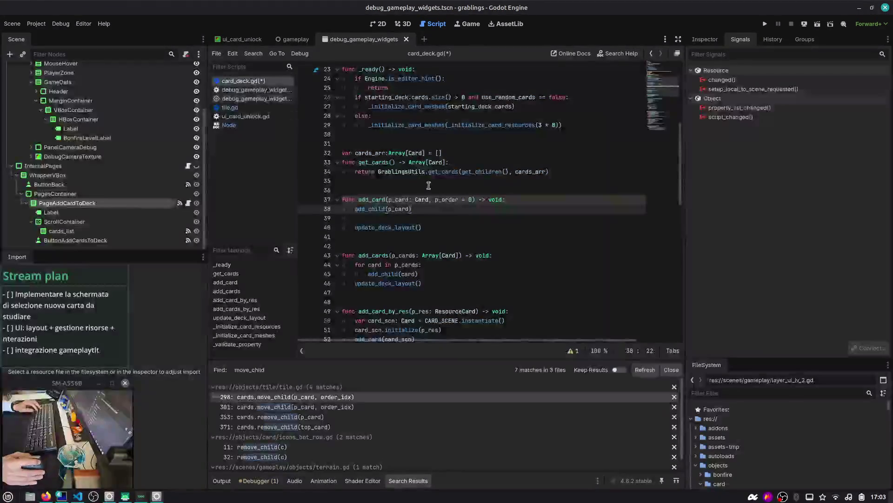
{"action": "left_click", "coordinate": [249, 126]}
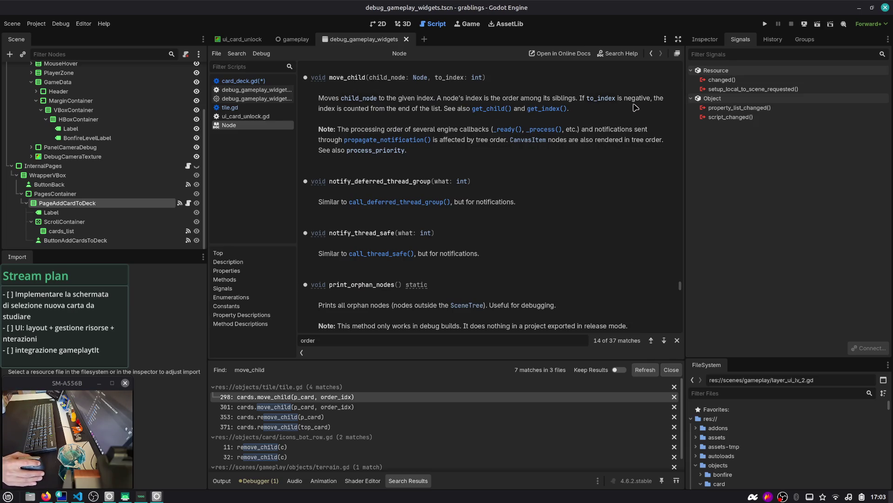
{"action": "left_click_drag", "start_coordinate": [354, 111], "coordinate": [581, 108]}
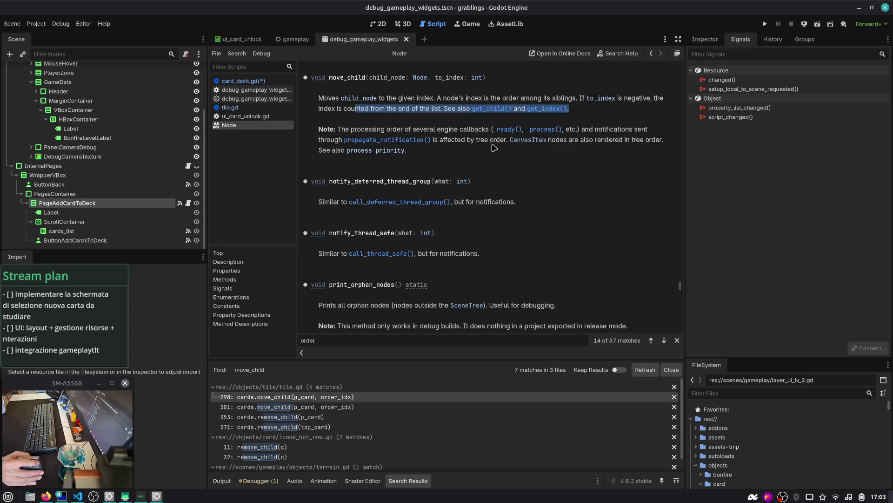
{"action": "left_click", "coordinate": [242, 81]}
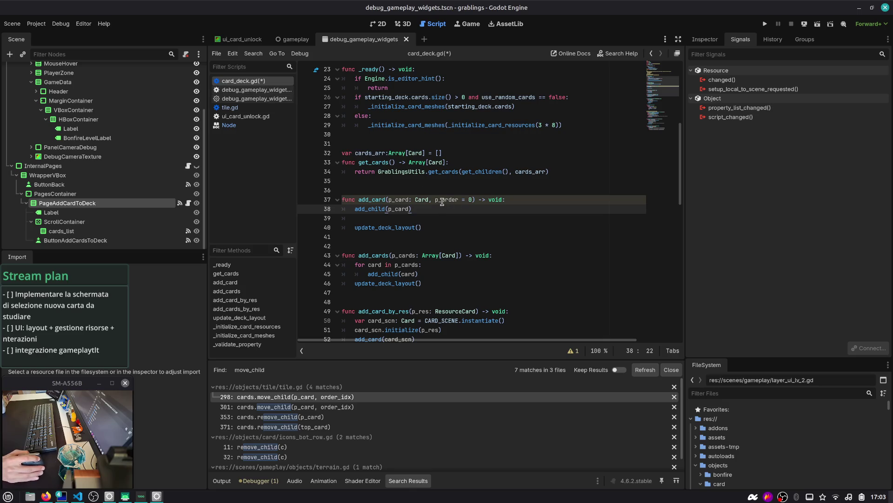
- Delete the ', p_order = 0' parameter from add_card's signature in card_deck.gd
{"action": "double_click", "coordinate": [365, 200]}
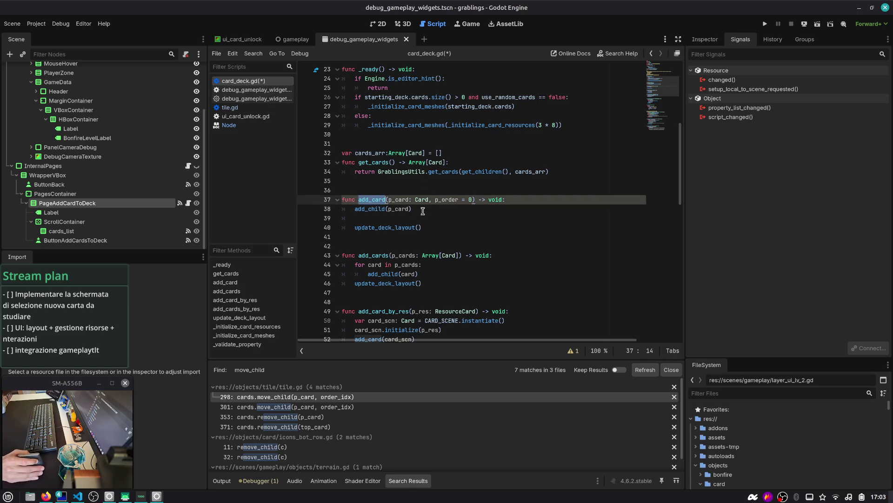
{"action": "left_click", "coordinate": [433, 200]}
{"action": "key", "text": "ctrl+shift+Right"}
{"action": "key", "text": "ctrl+shift+Right"}
{"action": "key", "text": "ctrl+shift+Right"}
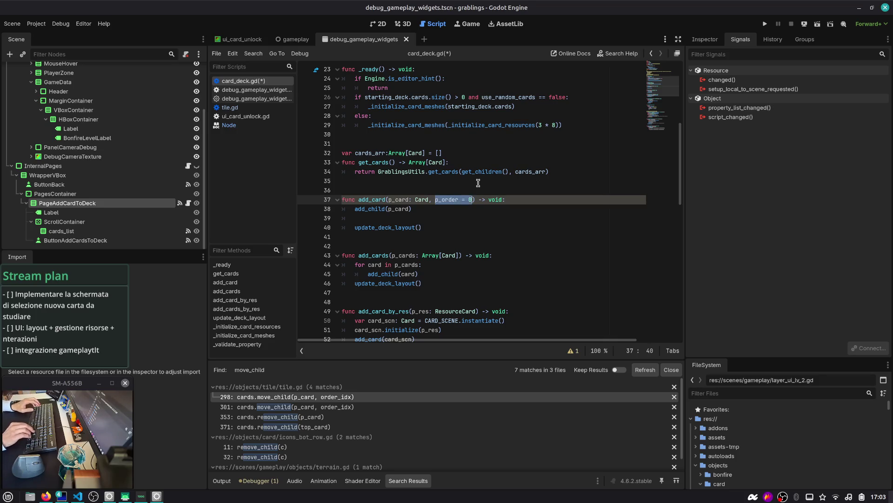
{"action": "key", "text": "BackSpace"}
{"action": "key", "text": "BackSpace"}
{"action": "key", "text": "BackSpace"}
{"action": "key", "text": "Down"}
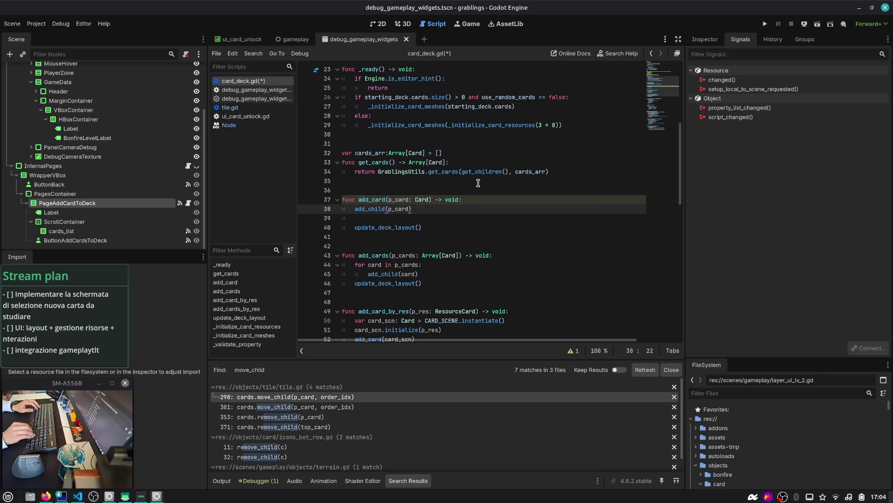
- Insert a '## TODO:' comment line above func add_card
{"action": "key", "text": "Up"}
{"action": "key", "text": "Home"}
{"action": "key", "text": "Return"}
{"action": "key", "text": "Up"}
{"action": "type", "text": "## T"}
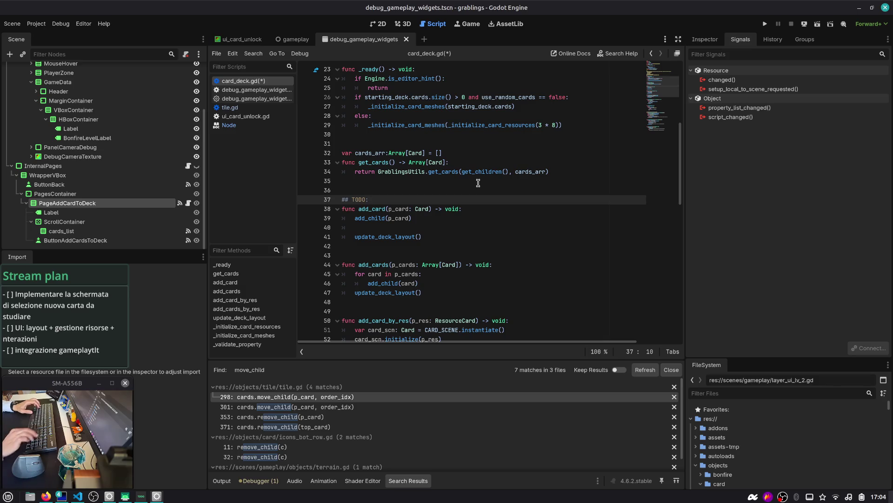
{"action": "key", "text": "shift+Home"}
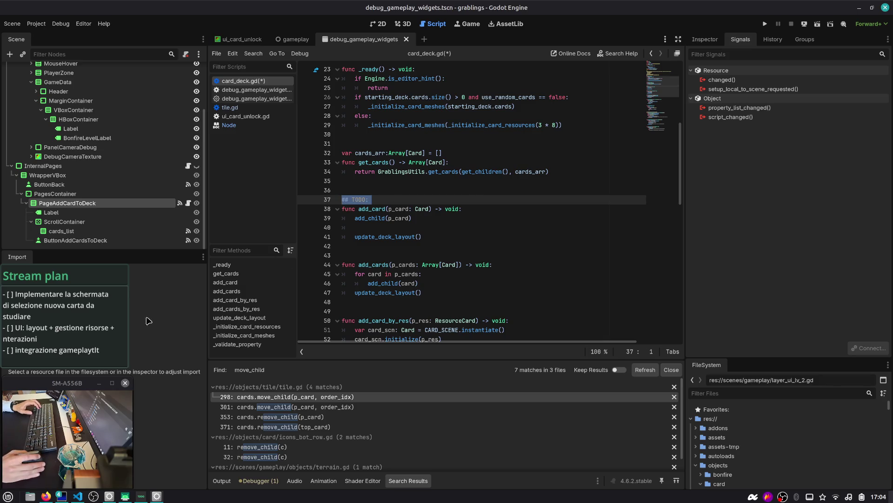
- Add two new '- [ ] debug:' task lines to the Stream plan for adding cards to hand and deck
{"action": "left_click", "coordinate": [87, 354]}
{"action": "key", "text": "Return"}
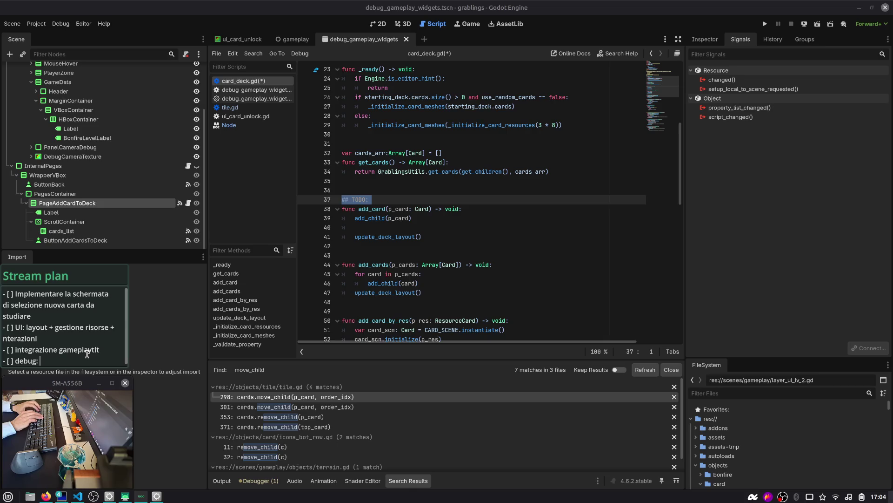
{"action": "key", "text": "ctrl+shift+Left"}
{"action": "type", "text": "add"}
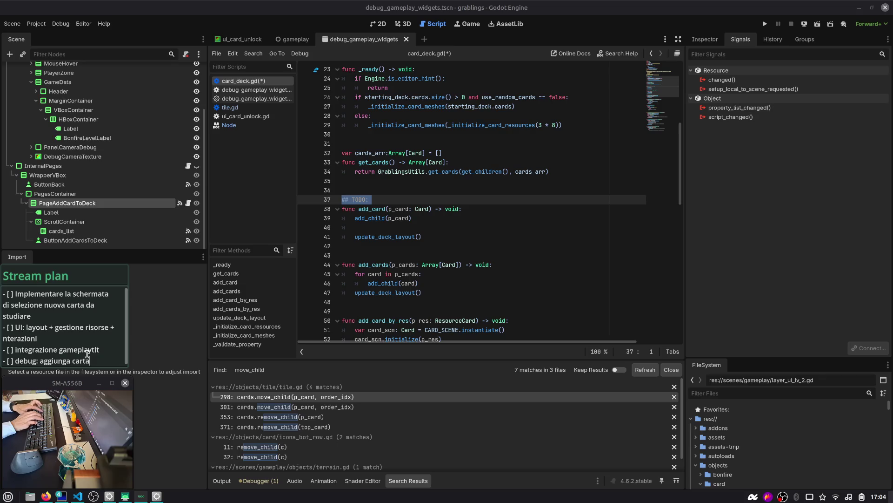
{"action": "key", "text": "Return"}
{"action": "type", "text": "-"}
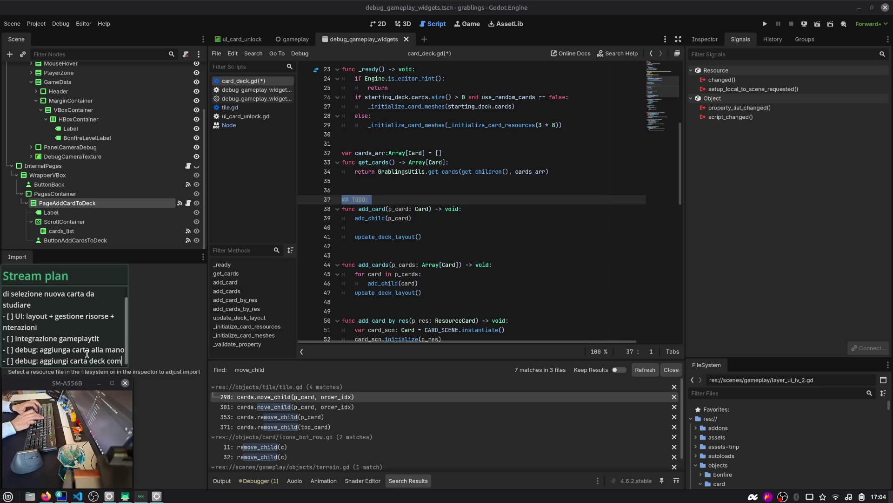
{"action": "type", "text": "e 1"}
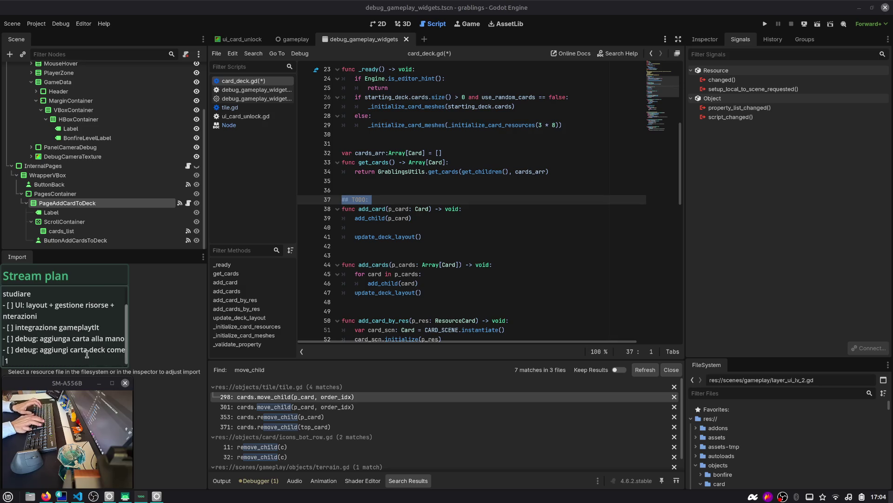
- Reword the deck task to read 'debug: aggiungi carta deck on top'
{"action": "left_click", "coordinate": [86, 353], "text": "shift"}
{"action": "key", "text": "BackSpace"}
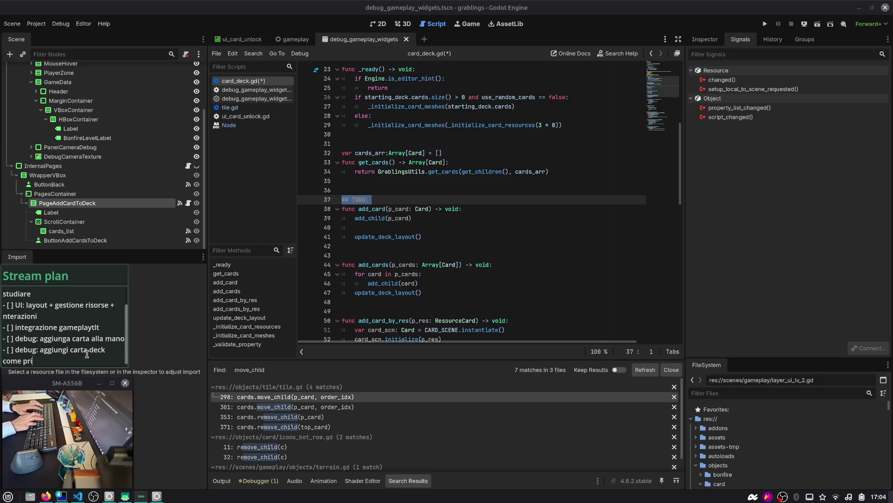
{"action": "key", "text": "BackSpace"}
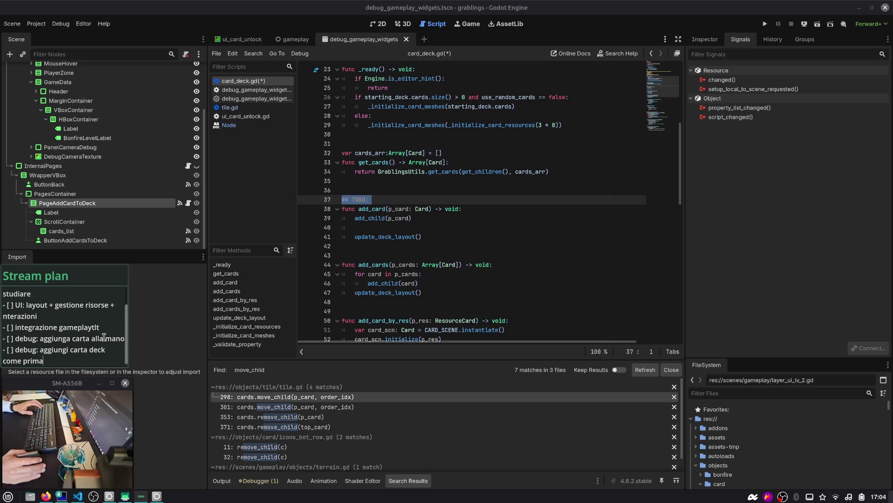
{"action": "key", "text": "ctrl+shift+Left"}
{"action": "type", "text": "1@"}
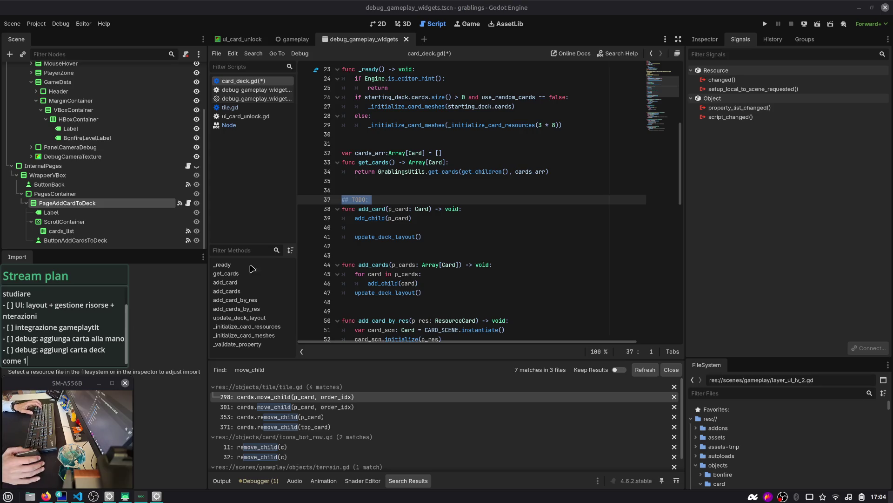
{"action": "left_click", "coordinate": [381, 209]}
{"action": "scroll", "coordinate": [381, 211], "scroll_direction": "up", "scroll_amount": 1}
{"action": "scroll", "coordinate": [382, 211], "scroll_direction": "up", "scroll_amount": 3}
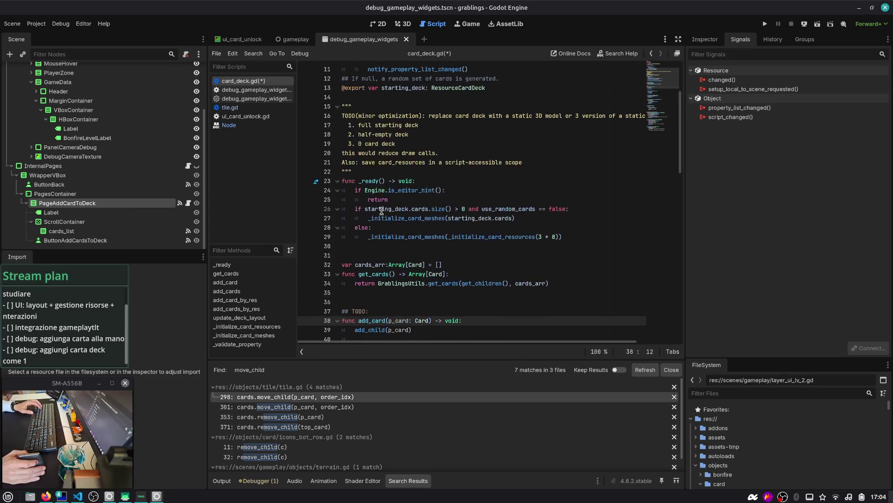
{"action": "left_click", "coordinate": [55, 360]}
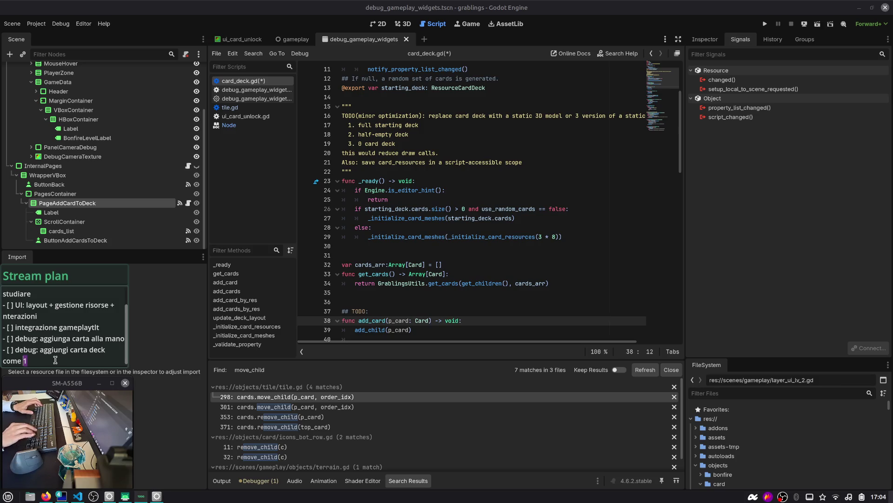
{"action": "key", "text": "BackSpace"}
{"action": "key", "text": "BackSpace"}
{"action": "key", "text": "BackSpace"}
{"action": "type", "text": "on top"}
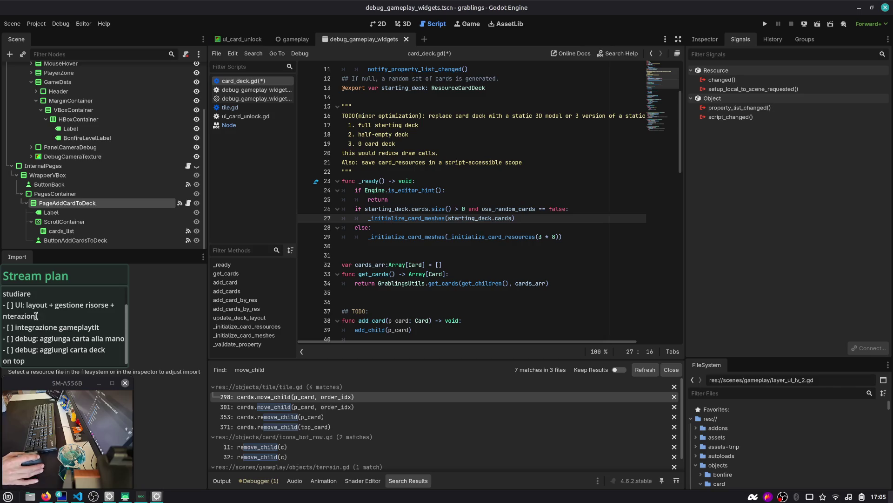
- Tick the UI layout task with [x] and remove stray characters from the gameplay integration line
{"action": "left_click", "coordinate": [10, 305]}
{"action": "type", "text": "x"}
{"action": "key", "text": "Down"}
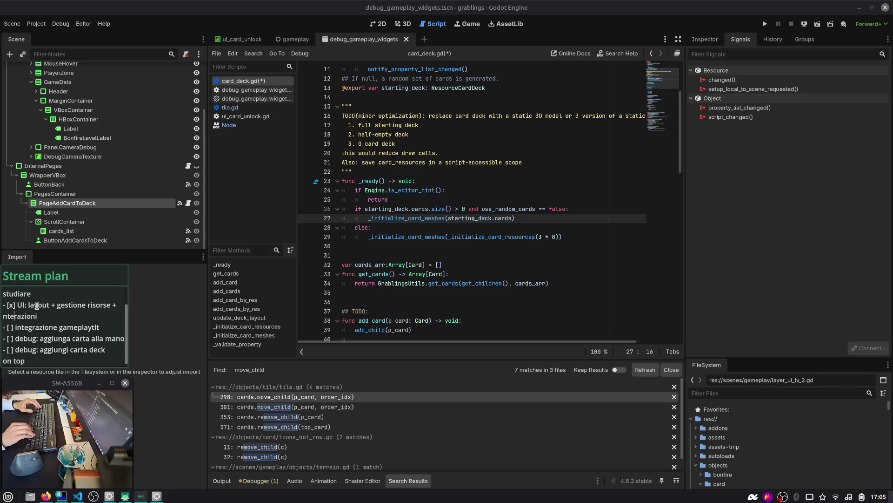
{"action": "key", "text": "End"}
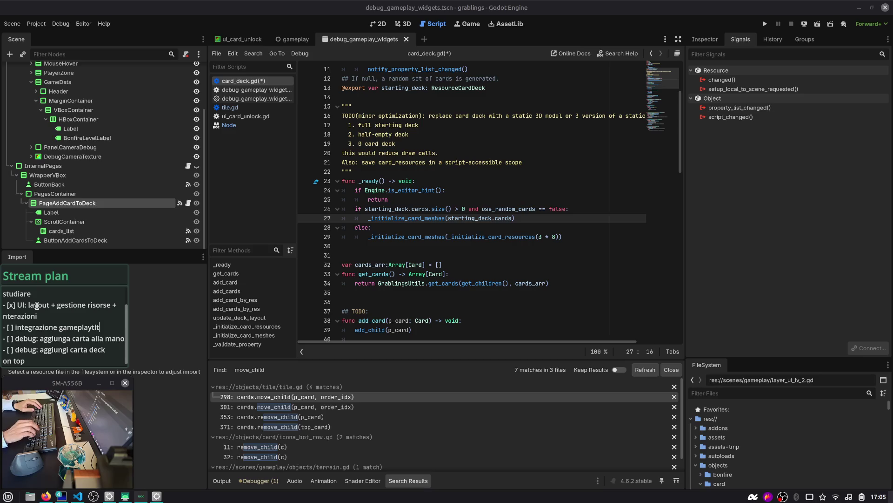
{"action": "key", "text": "BackSpace"}
{"action": "key", "text": "BackSpace"}
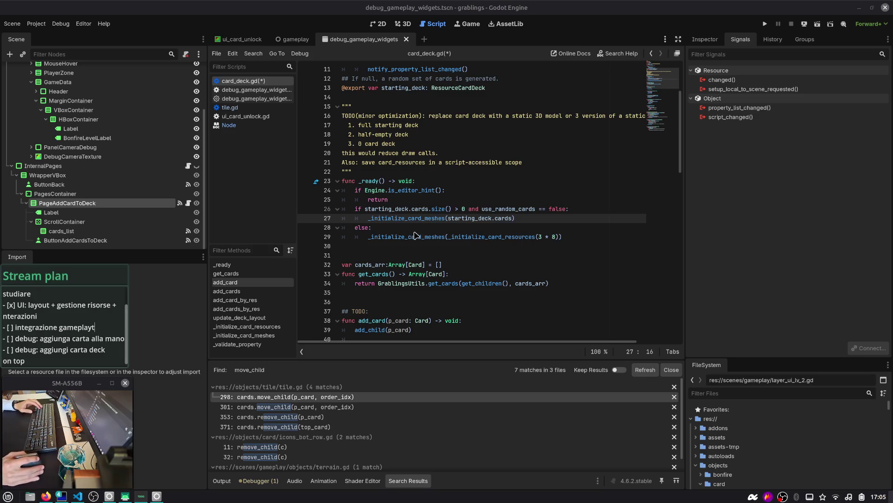
{"action": "left_click", "coordinate": [401, 228]}
{"action": "scroll", "coordinate": [401, 228], "scroll_direction": "up", "scroll_amount": 5}
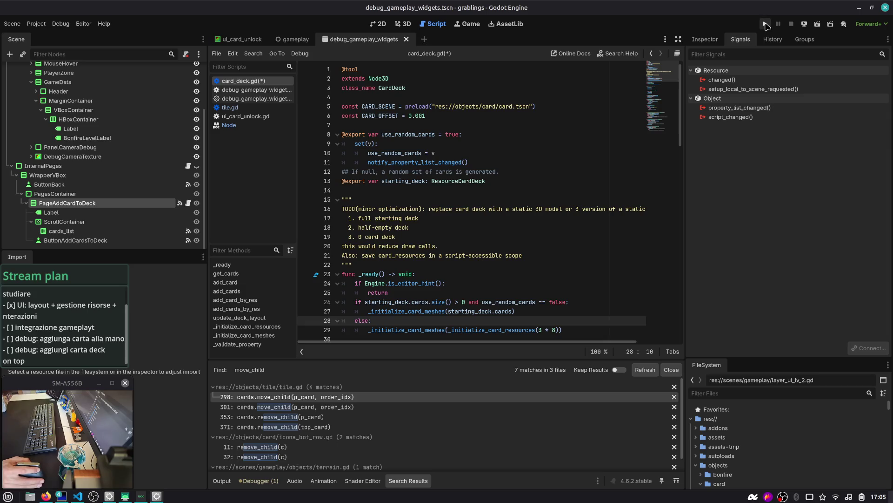
- Close the Node help page, save card_deck.gd and close the debug_gameplay_widgets scene
{"action": "middle_click", "coordinate": [227, 125]}
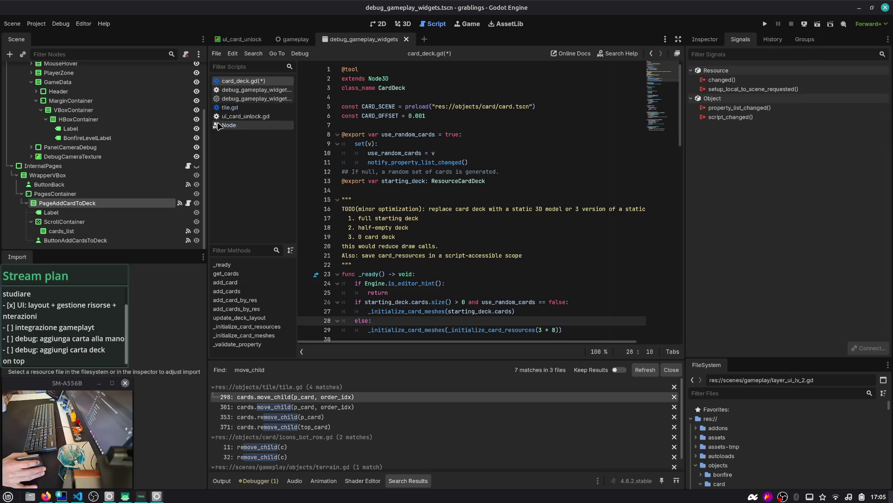
{"action": "key", "text": "ctrl+s"}
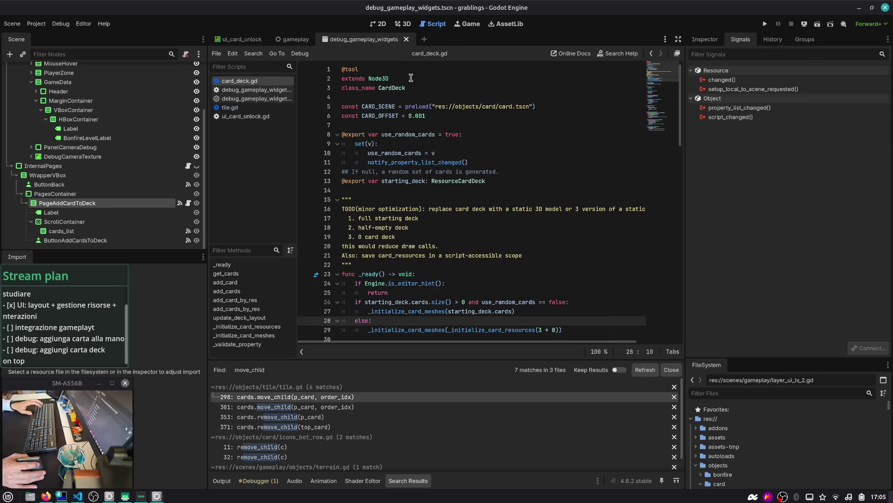
{"action": "middle_click", "coordinate": [355, 41]}
- Quick-open the gameplay_henhouse.tscn scene and run the project
{"action": "key", "text": "ctrl+shift+o"}
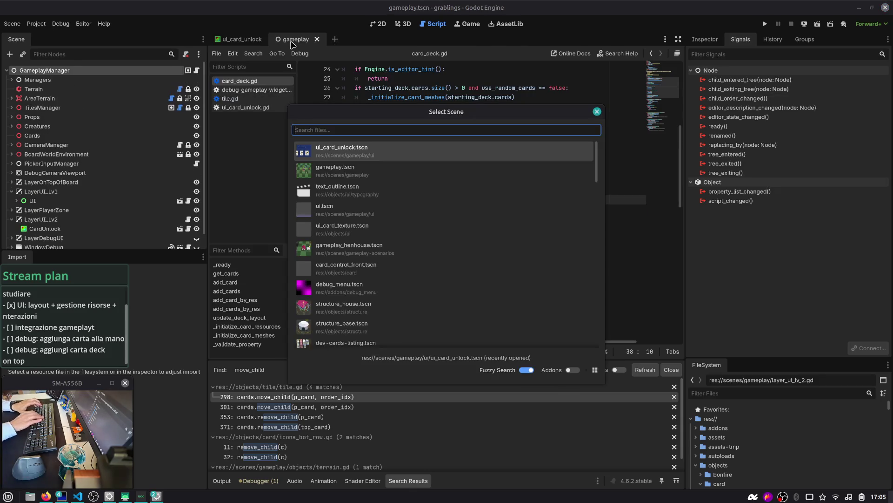
{"action": "type", "text": "game"}
{"action": "key", "text": "Down"}
{"action": "key", "text": "Return"}
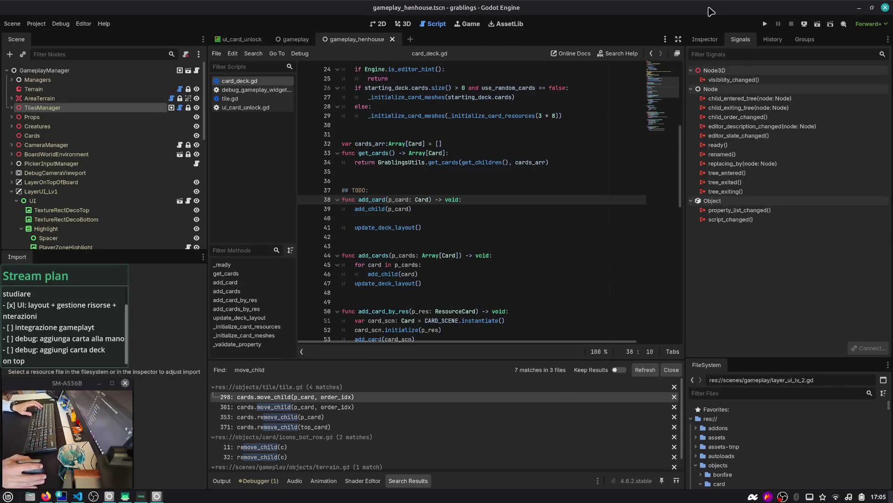
{"action": "left_click", "coordinate": [766, 24]}
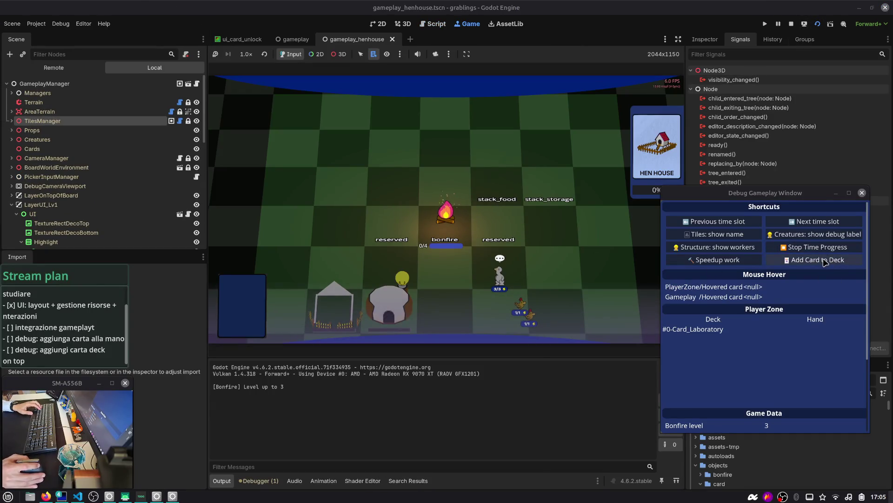
- Add the Chicken card to the deck from the Debug Gameplay Window
{"action": "left_click", "coordinate": [818, 259]}
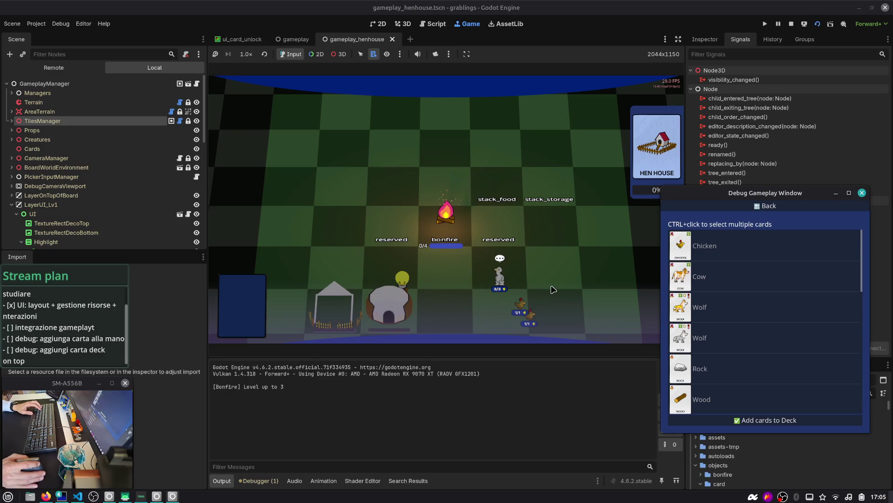
{"action": "double_click", "coordinate": [720, 246]}
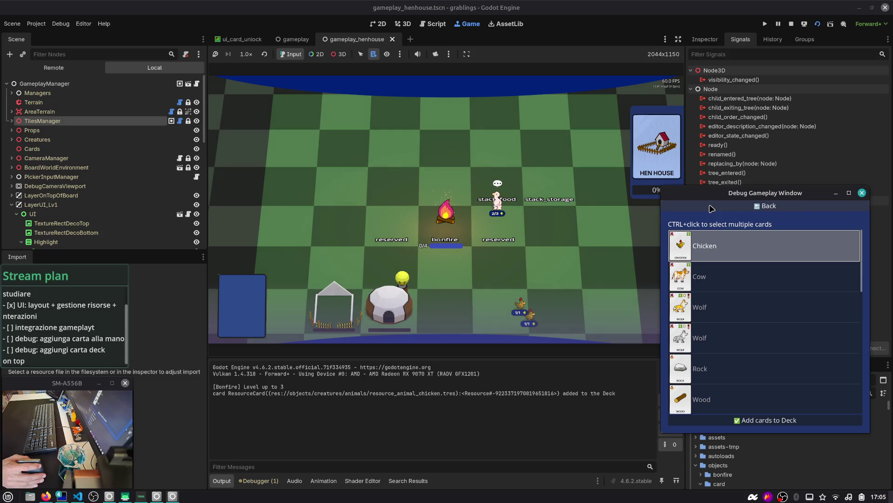
{"action": "left_click", "coordinate": [711, 208]}
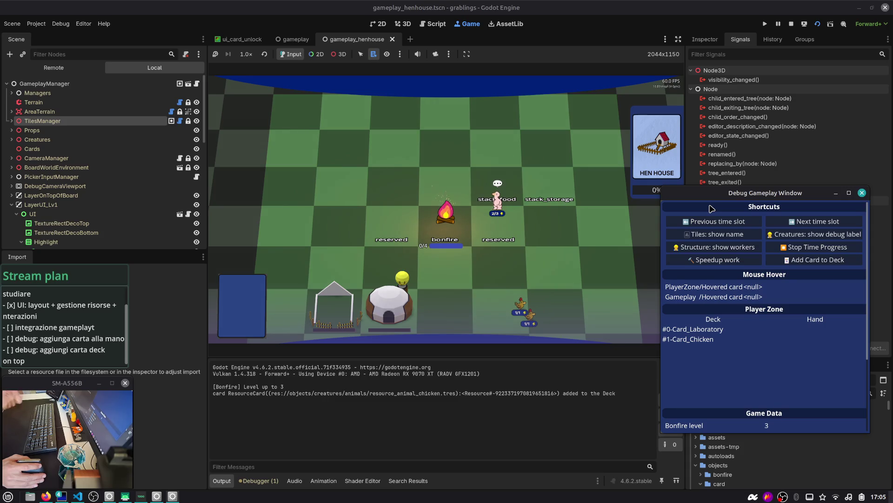
{"action": "left_click_drag", "start_coordinate": [709, 190], "coordinate": [710, 211]}
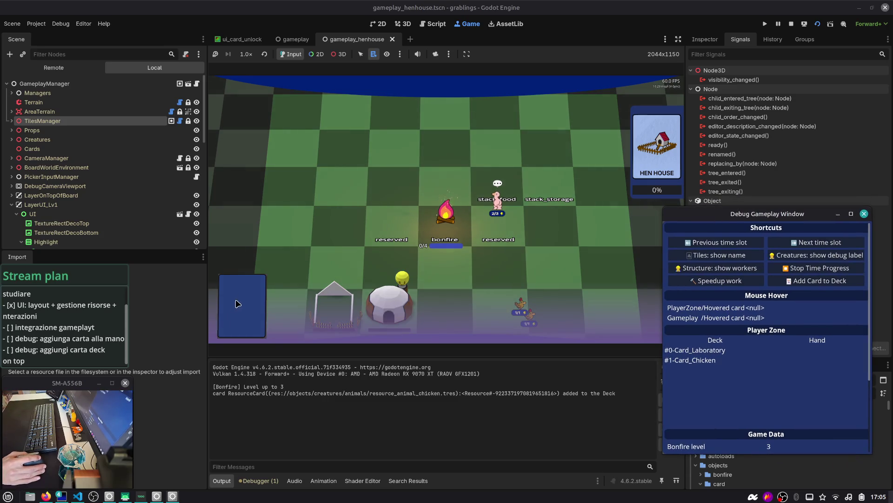
- Draw Chicken and Laboratory into the hand, assign a grabling to the laboratory, and freeze time
{"action": "left_click", "coordinate": [509, 311]}
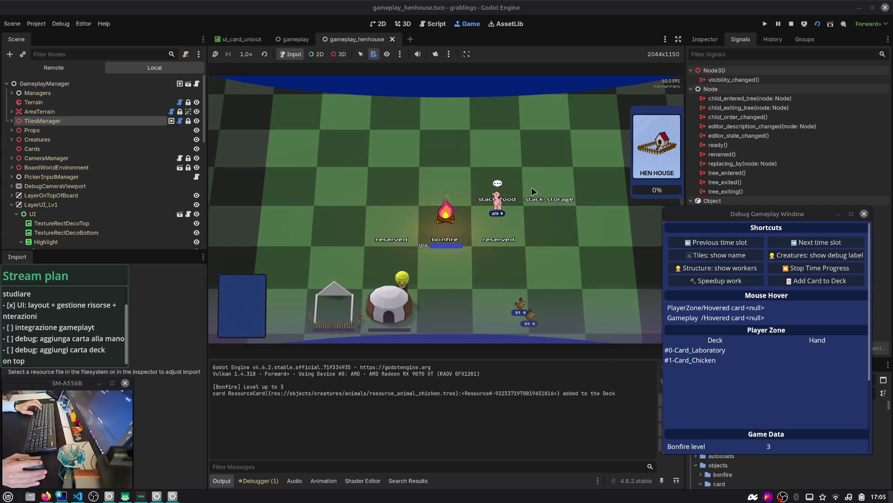
{"action": "left_click", "coordinate": [462, 203]}
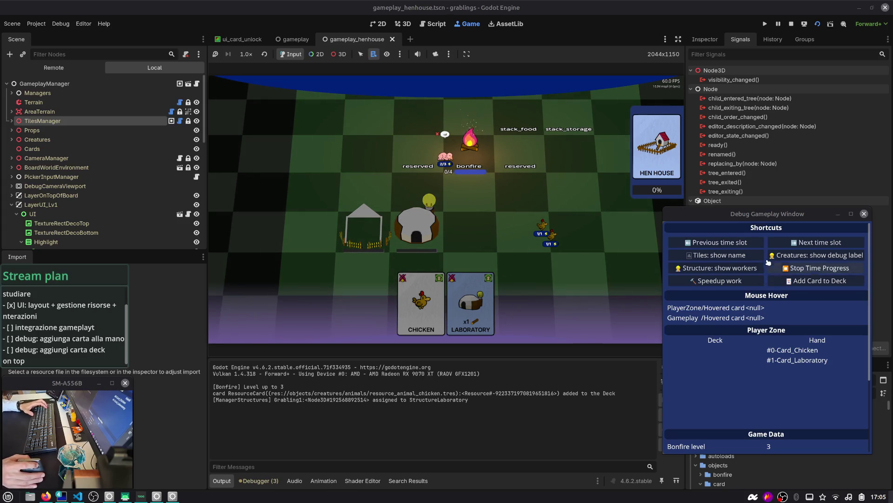
{"action": "left_click", "coordinate": [746, 242]}
{"action": "left_click", "coordinate": [747, 243]}
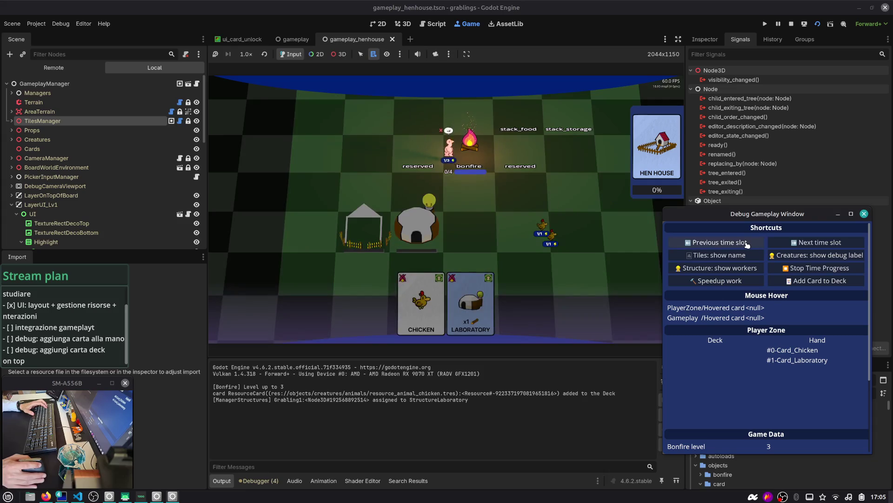
{"action": "left_click", "coordinate": [819, 268]}
{"action": "left_click_drag", "start_coordinate": [525, 269], "coordinate": [480, 248]}
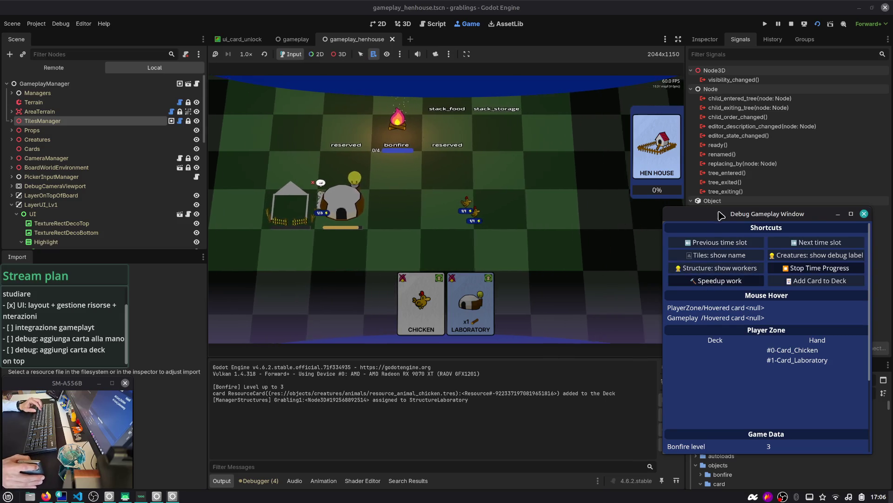
{"action": "mouse_move", "coordinate": [768, 214]}
{"action": "left_mouse_down"}
{"action": "mouse_move", "coordinate": [749, 386]}
{"action": "mouse_move", "coordinate": [775, 244]}
{"action": "left_mouse_up"}
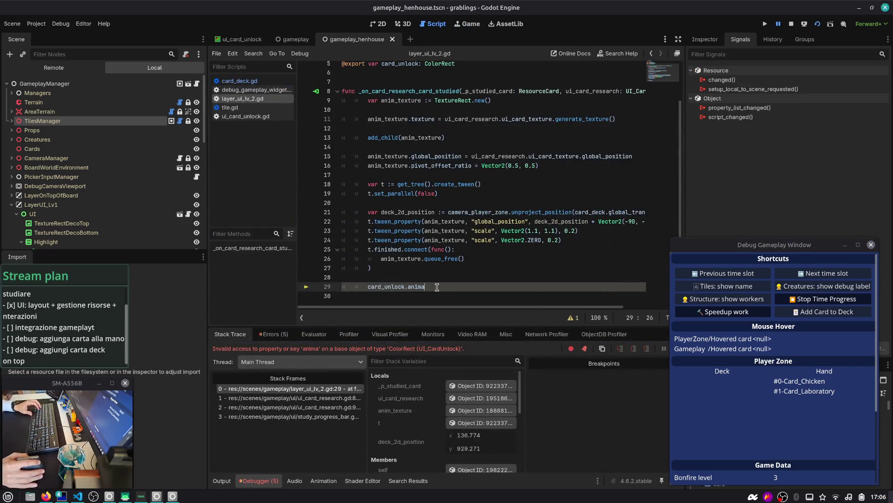
- Retype 'anima' on line 29 to check member suggestions, then stop the crashed debug session
{"action": "key", "text": "BackSpace"}
{"action": "key", "text": "BackSpace"}
{"action": "key", "text": "BackSpace"}
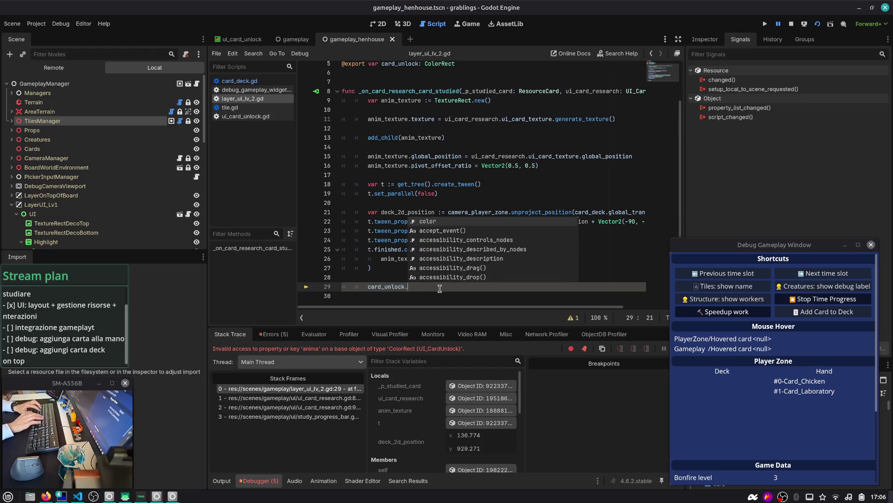
{"action": "type", "text": "anima"}
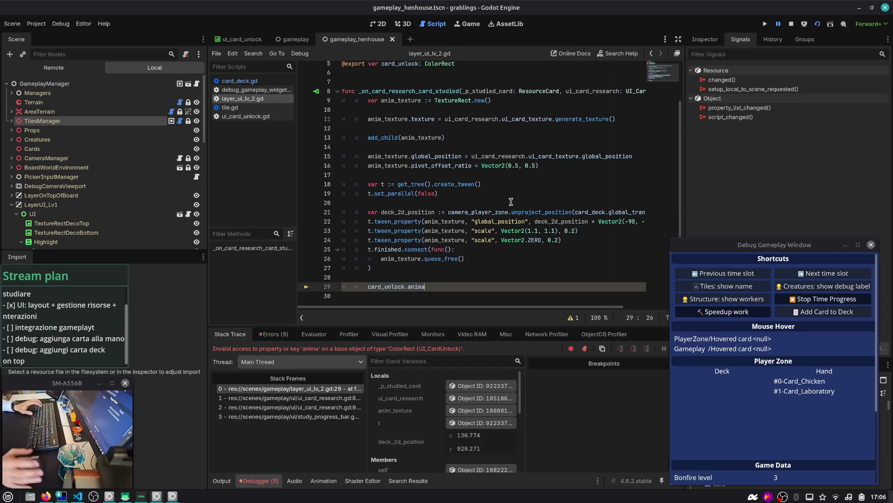
{"action": "key", "text": "F8"}
{"action": "key", "text": "BackSpace"}
{"action": "key", "text": "BackSpace"}
{"action": "key", "text": "BackSpace"}
{"action": "scroll", "coordinate": [419, 213], "scroll_direction": "up", "scroll_amount": 1}
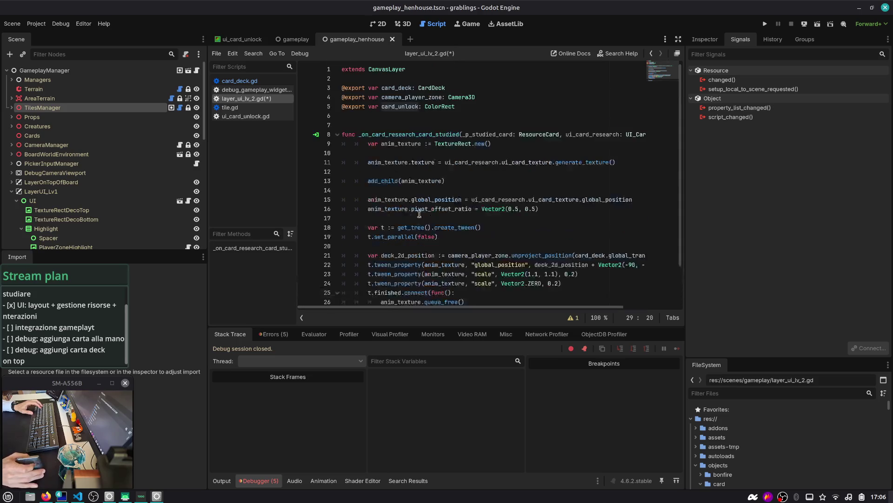
- Change card_unlock's type on line 5 from ColorRect to UI_CardUnlock
{"action": "double_click", "coordinate": [403, 107]}
{"action": "scroll", "coordinate": [424, 174], "scroll_direction": "down", "scroll_amount": 1}
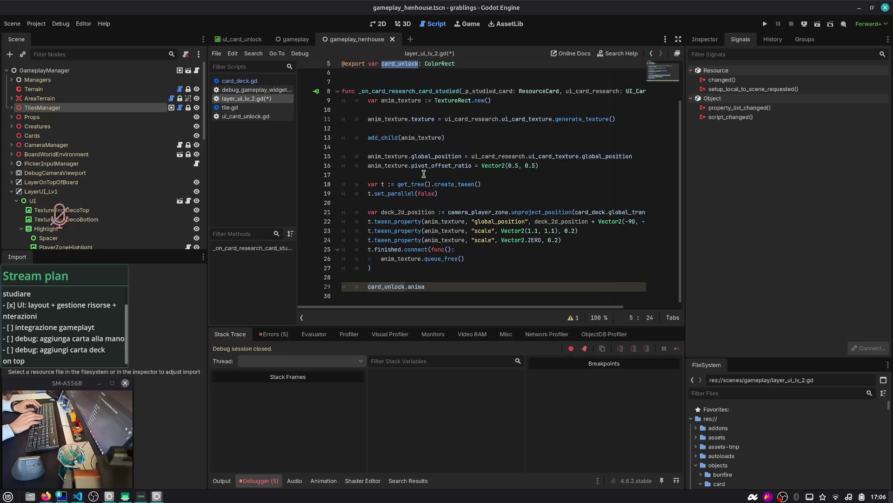
{"action": "left_click", "coordinate": [449, 286]}
{"action": "key", "text": "ctrl+space"}
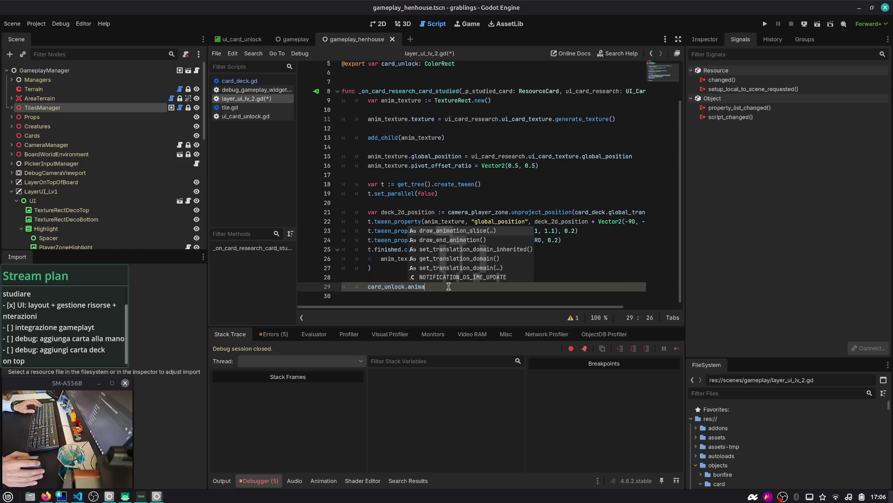
{"action": "key", "text": "BackSpace"}
{"action": "key", "text": "BackSpace"}
{"action": "key", "text": "BackSpace"}
{"action": "scroll", "coordinate": [433, 194], "scroll_direction": "up", "scroll_amount": 1}
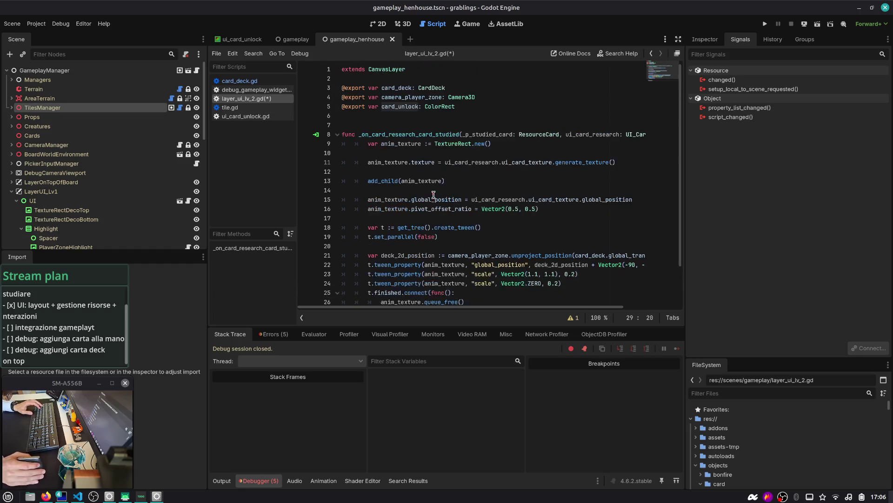
{"action": "double_click", "coordinate": [448, 106]}
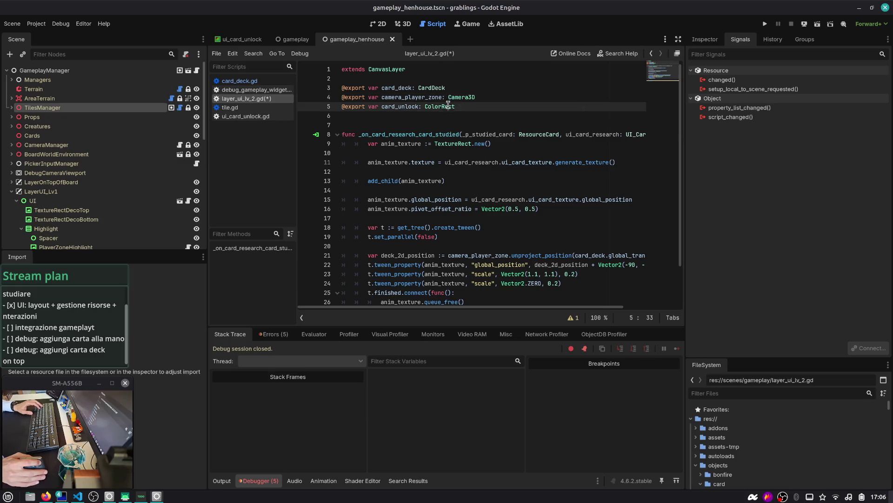
{"action": "type", "text": "CardU"}
{"action": "key", "text": "ctrl+space"}
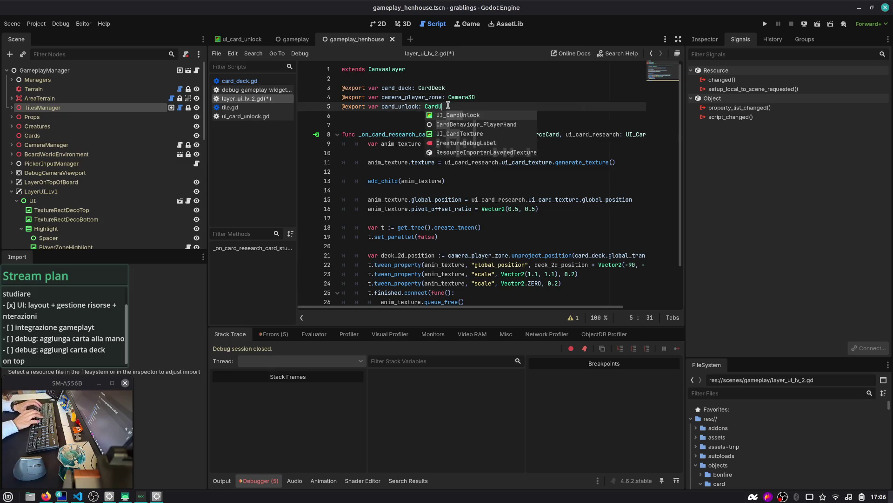
{"action": "key", "text": "Return"}
- Complete line 29 as card_unlock.animation_player.play("show")
{"action": "double_click", "coordinate": [407, 107]}
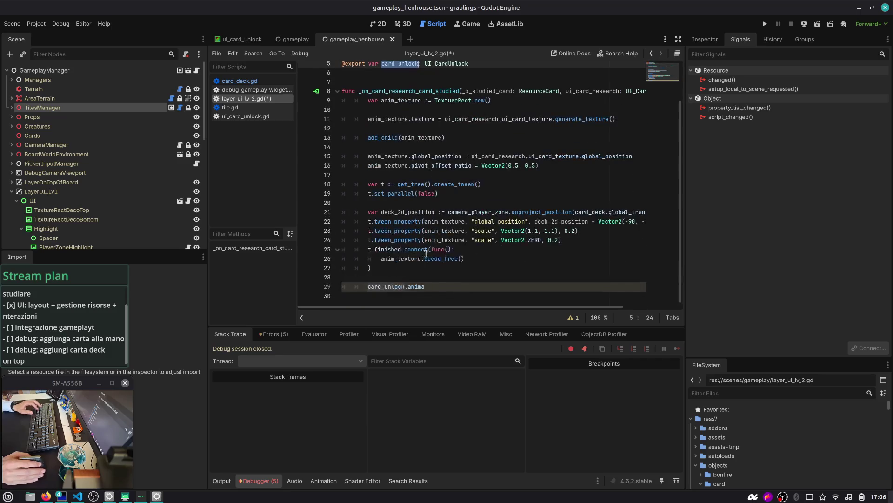
{"action": "scroll", "coordinate": [433, 172], "scroll_direction": "down", "scroll_amount": 1}
{"action": "left_click", "coordinate": [413, 286]}
{"action": "type", "text": ".anima"}
{"action": "key", "text": "Return"}
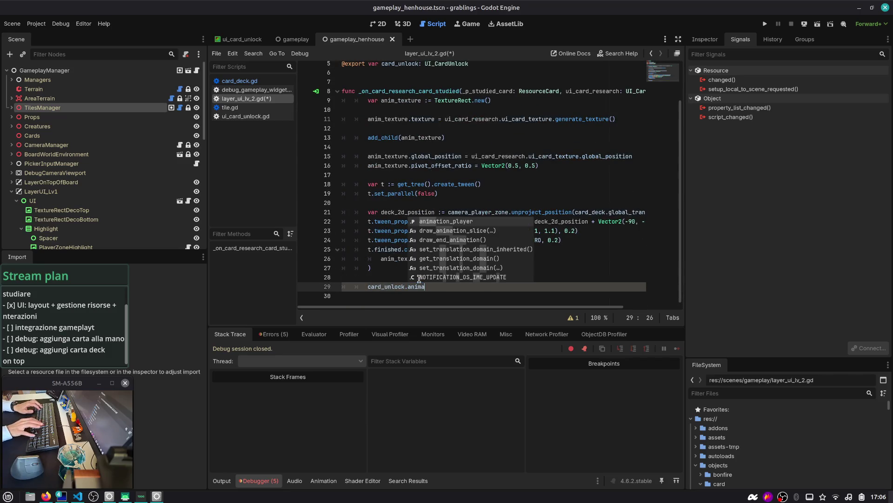
{"action": "type", "text": ".pla"}
{"action": "key", "text": "Return"}
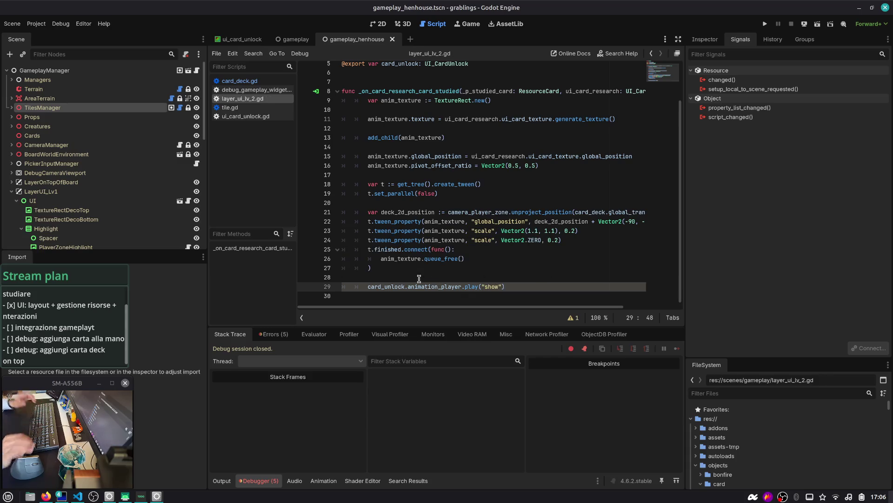
- Save layer_ui_lv_2.gd and run the game again
{"action": "key", "text": "ctrl+s"}
{"action": "scroll", "coordinate": [409, 121], "scroll_direction": "up", "scroll_amount": 2}
{"action": "scroll", "coordinate": [408, 121], "scroll_direction": "down", "scroll_amount": 2}
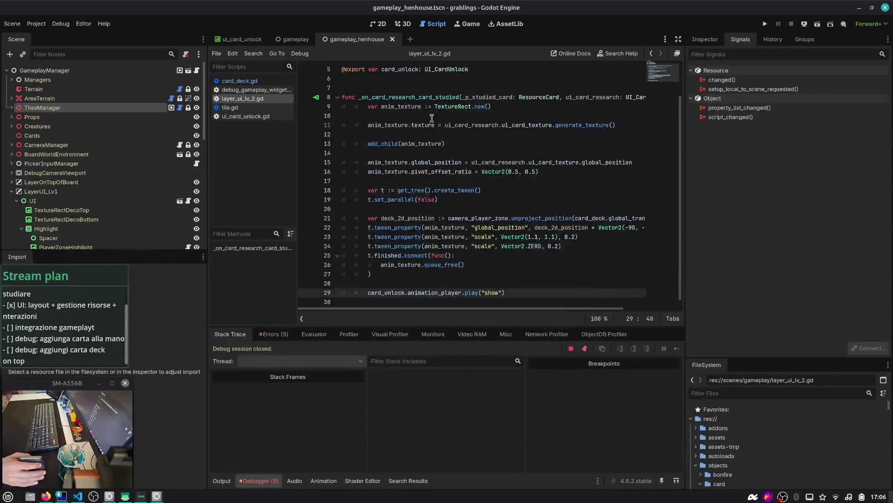
{"action": "left_click", "coordinate": [765, 23]}
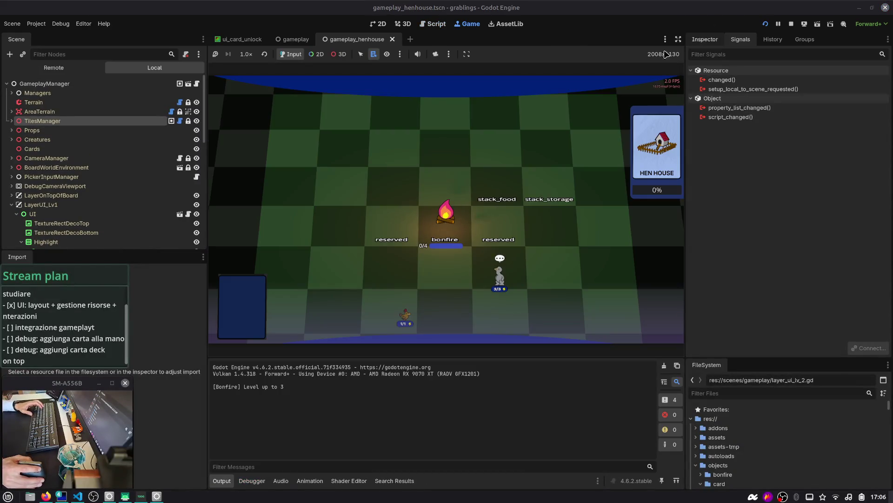
- Stop the game and view the CardUnlock overlay of ui_card_unlock in the 2D editor
{"action": "left_click", "coordinate": [791, 24]}
{"action": "left_click", "coordinate": [238, 39]}
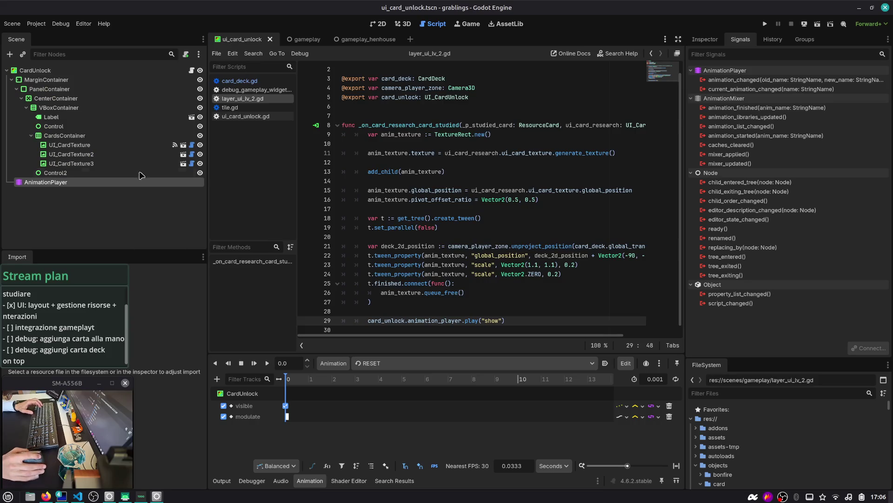
{"action": "left_click", "coordinate": [35, 70]}
{"action": "left_click", "coordinate": [383, 24]}
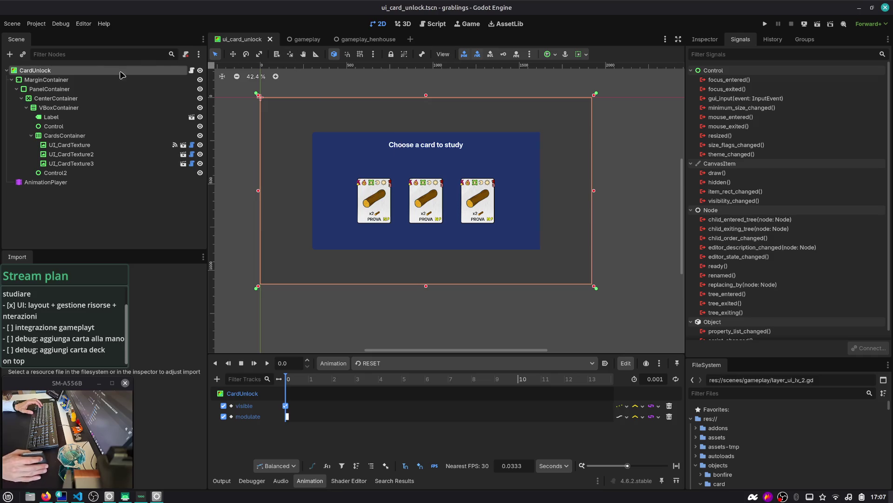
- In ui.tscn make DayTimeProgress visible, save, hide MarkMorning, and run the game
{"action": "left_click", "coordinate": [303, 40]}
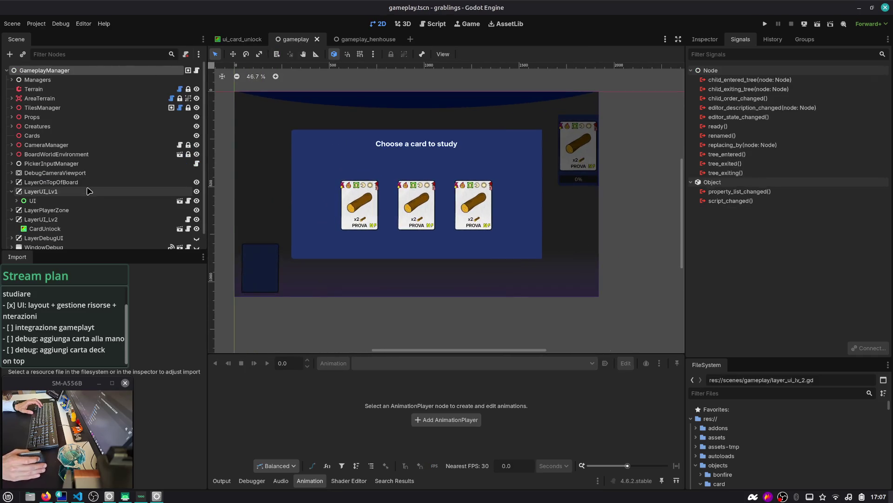
{"action": "scroll", "coordinate": [97, 187], "scroll_direction": "down", "scroll_amount": 1}
{"action": "left_click", "coordinate": [180, 184]}
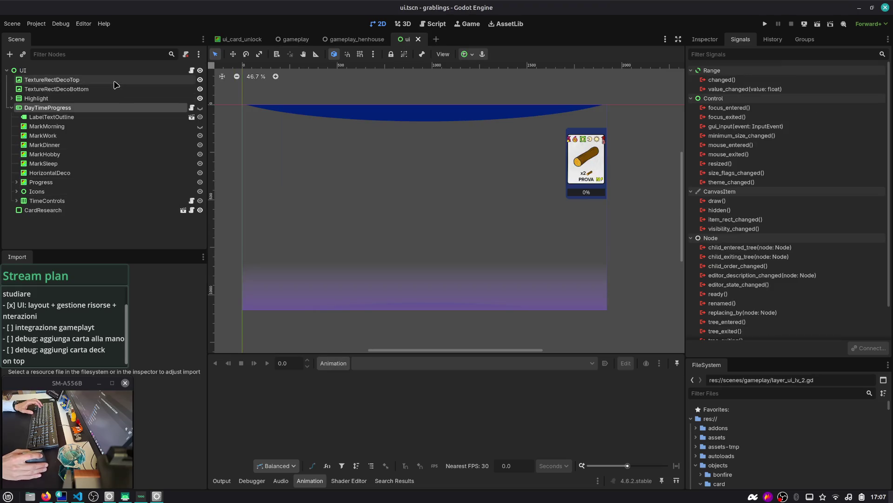
{"action": "left_click", "coordinate": [200, 108]}
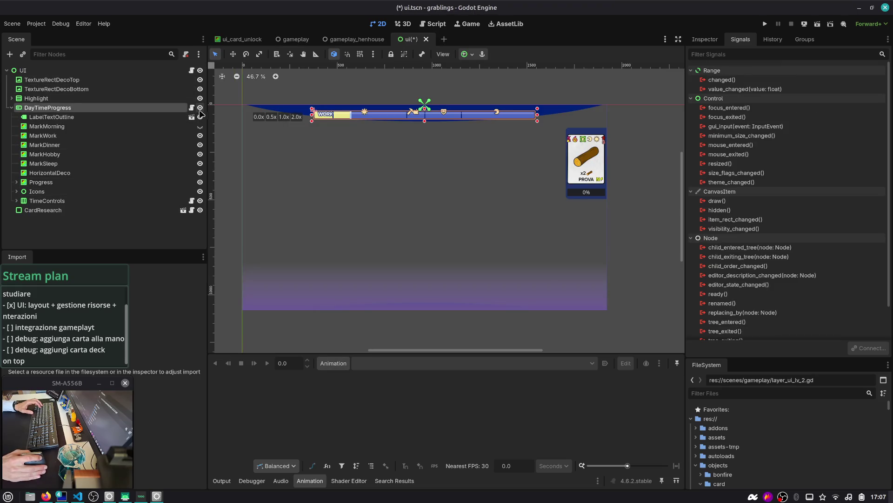
{"action": "key", "text": "ctrl+s"}
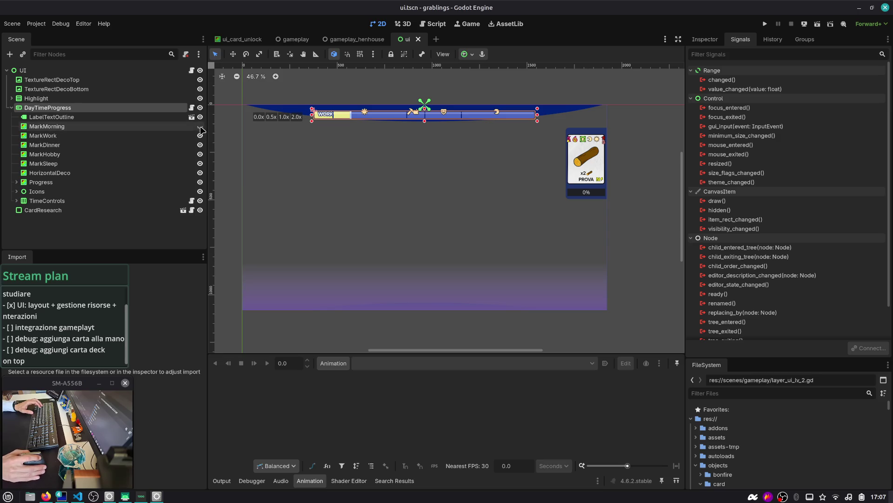
{"action": "left_click", "coordinate": [200, 126]}
{"action": "left_click", "coordinate": [764, 23]}
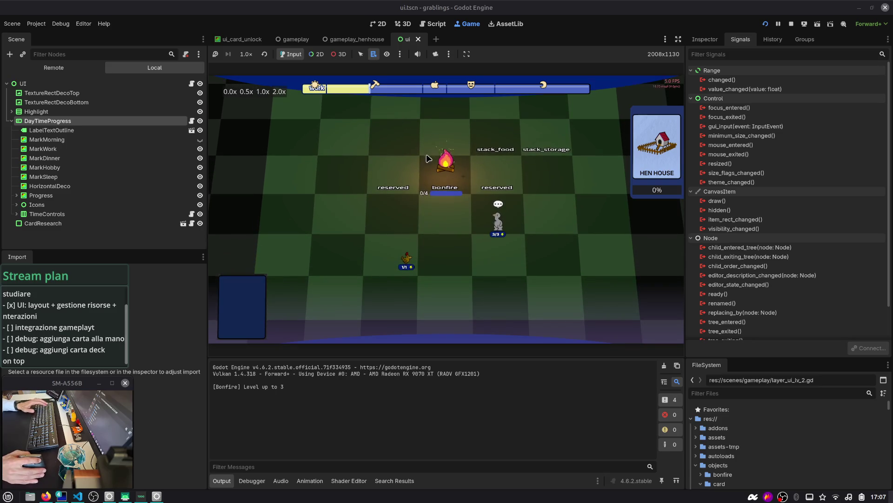
- Stop the game, close the ui and gameplay scenes, and run the gameplay_henhouse scene
{"action": "left_click", "coordinate": [790, 25]}
{"action": "left_click", "coordinate": [418, 39]}
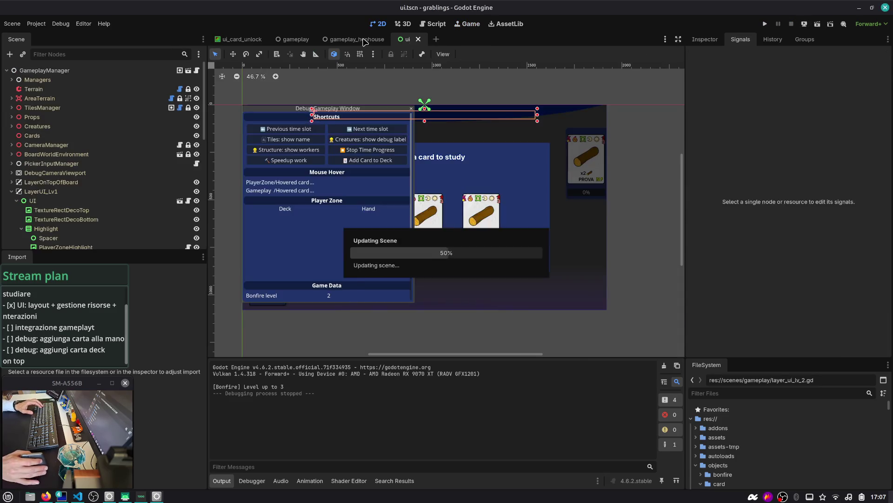
{"action": "left_click", "coordinate": [316, 39]}
{"action": "key", "text": "ctrl+shift+F5"}
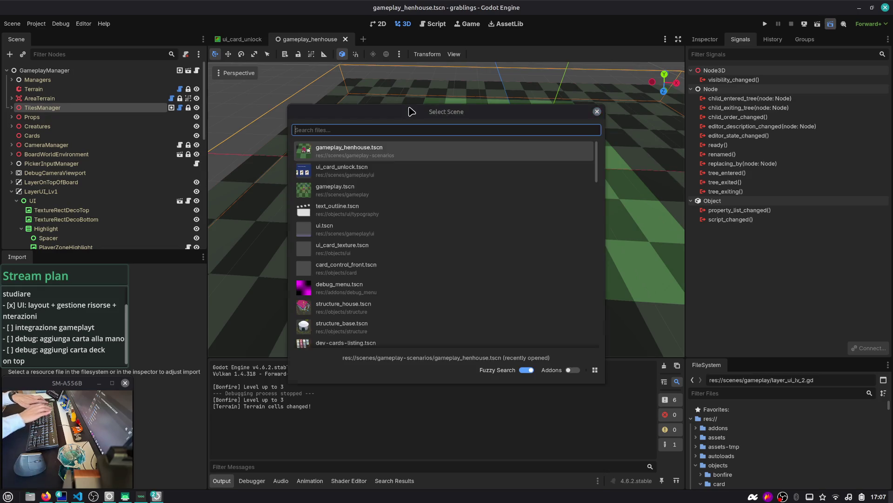
{"action": "key", "text": "Return"}
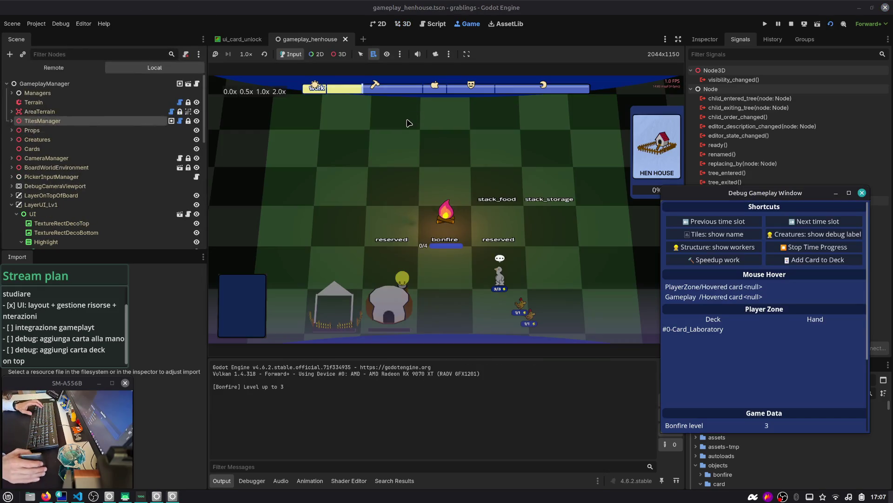
- Speed up grabling work until the 'Choose a card to study' overlay appears, then stop and switch to Firefox
{"action": "left_click", "coordinate": [746, 258]}
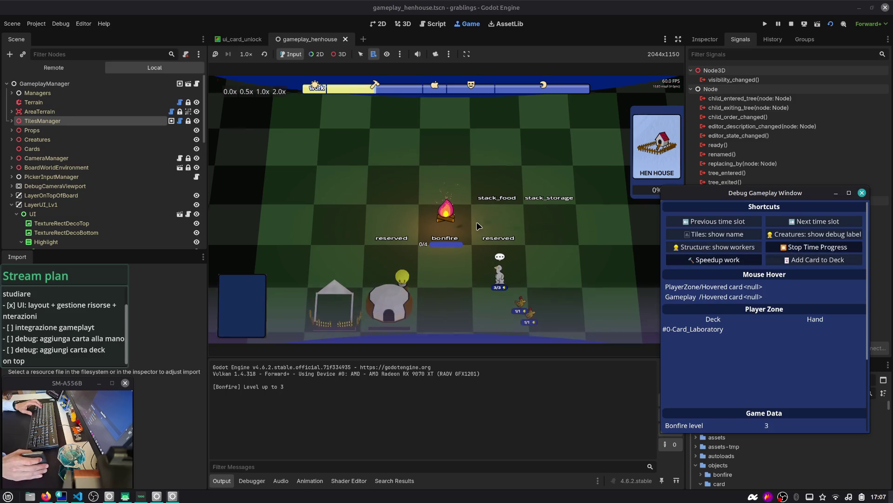
{"action": "left_click_drag", "start_coordinate": [500, 230], "coordinate": [402, 249]}
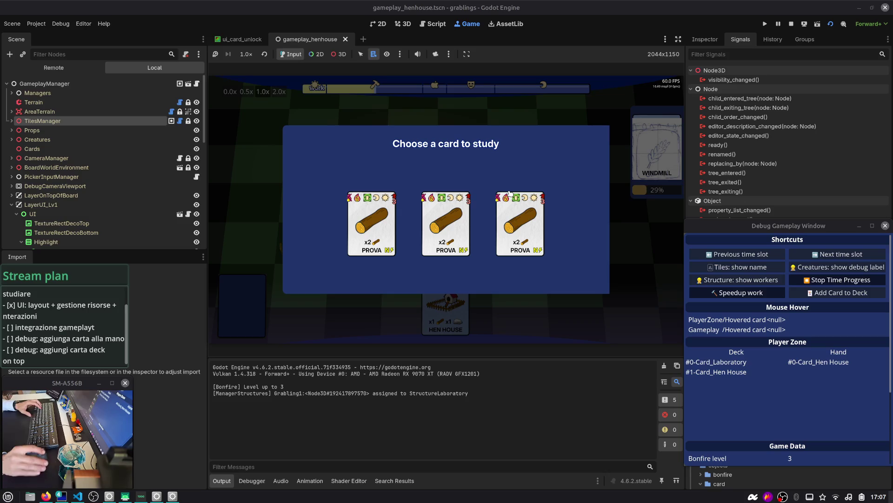
{"action": "left_click", "coordinate": [791, 25]}
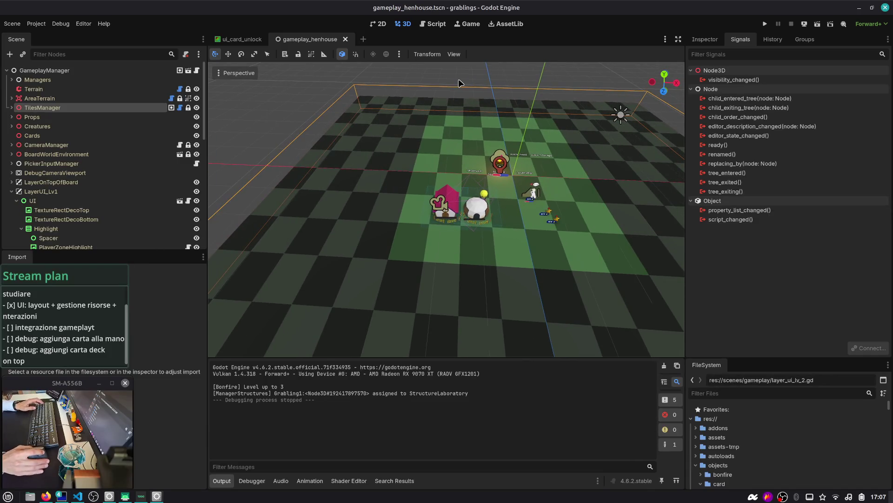
{"action": "key", "text": "alt+Tab"}
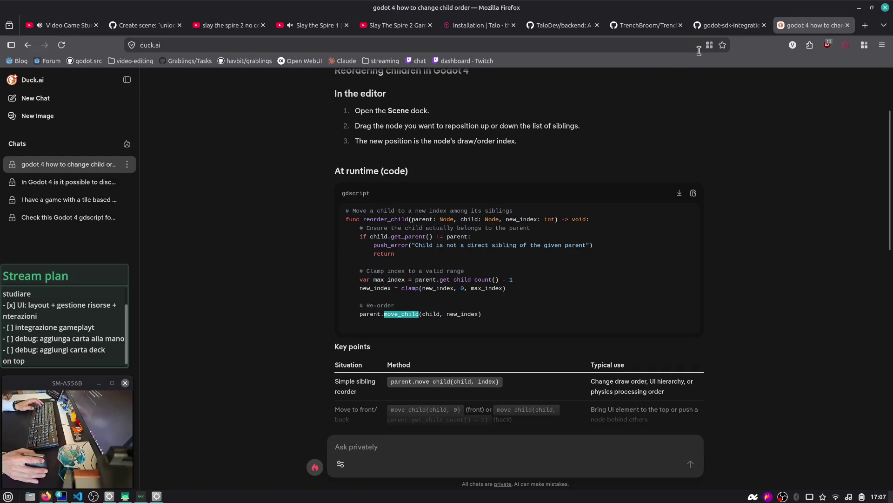
- Tick the scene-setup task on the unlock_new_card.tscn GitHub issue
{"action": "left_click", "coordinate": [140, 25]}
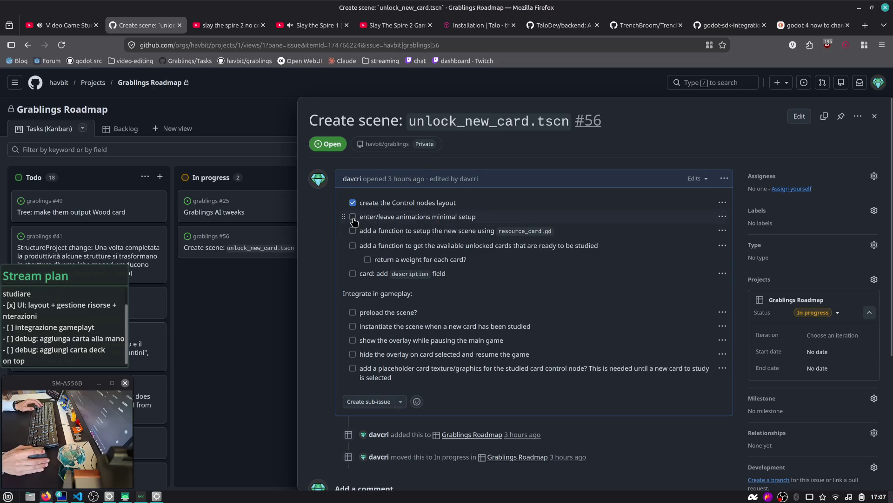
{"action": "left_click_drag", "start_coordinate": [423, 231], "coordinate": [553, 232]}
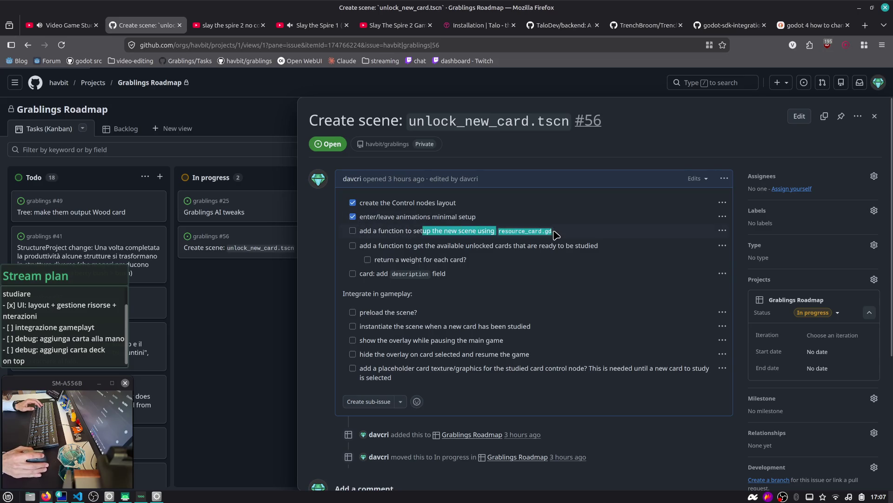
{"action": "left_click", "coordinate": [353, 231]}
{"action": "left_click_drag", "start_coordinate": [404, 246], "coordinate": [600, 246]}
{"action": "left_click", "coordinate": [433, 253]}
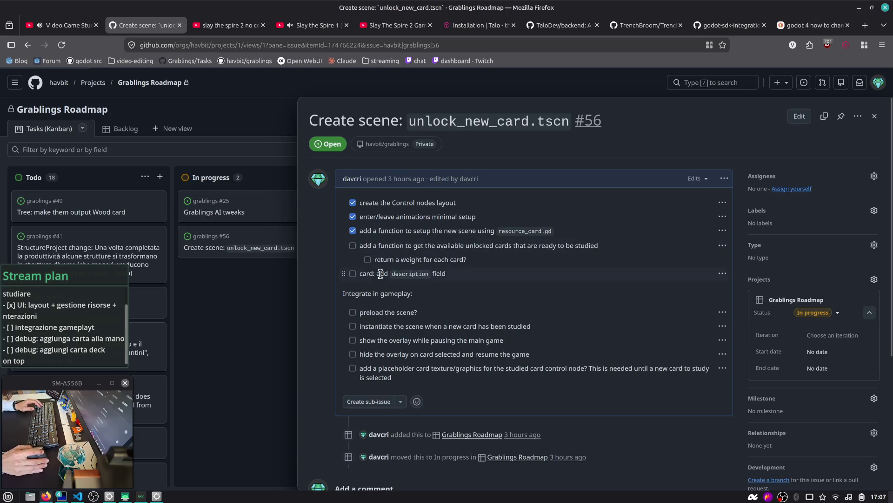
- Move the 'show the overlay' task above 'preload the scene?' in the gameplay list
{"action": "scroll", "coordinate": [415, 285], "scroll_direction": "down", "scroll_amount": 2}
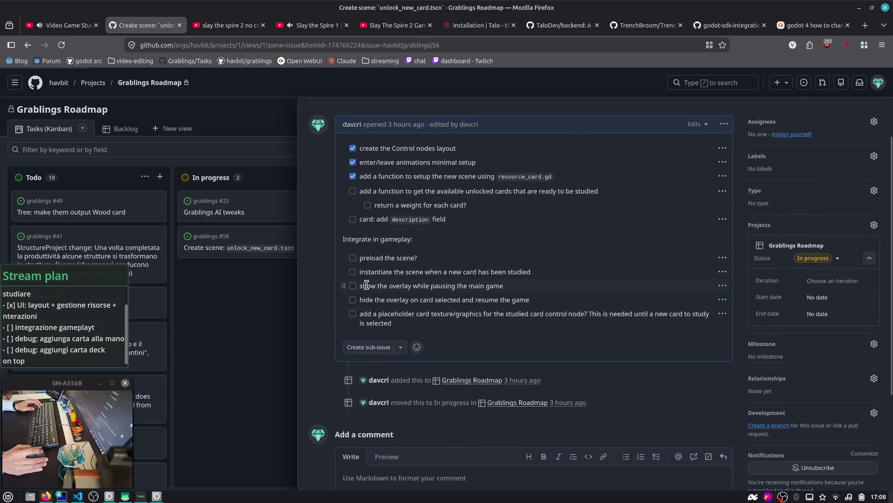
{"action": "left_click_drag", "start_coordinate": [363, 285], "coordinate": [492, 283]}
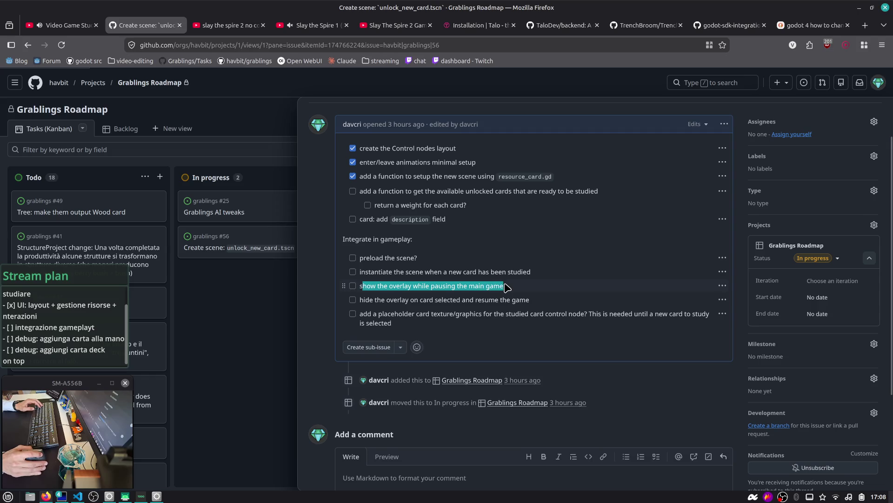
{"action": "left_click", "coordinate": [371, 289]}
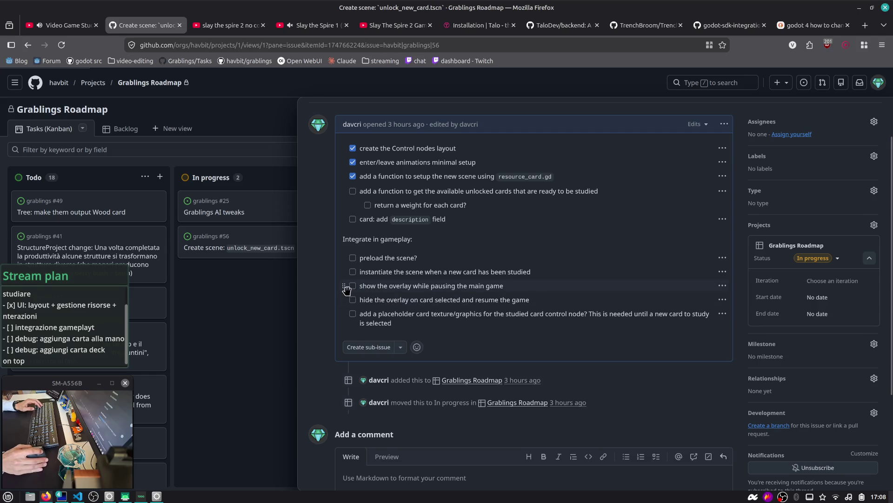
{"action": "left_click_drag", "start_coordinate": [346, 289], "coordinate": [349, 263]}
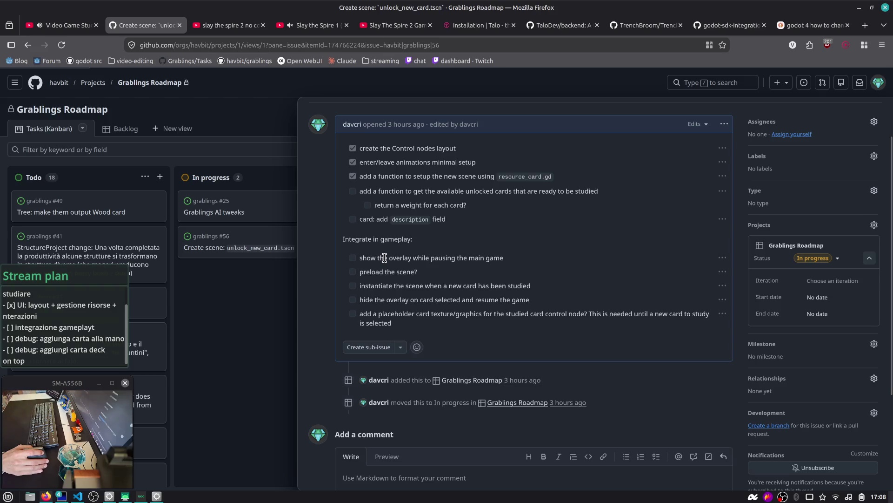
{"action": "key", "text": "ctrl+alt+Right"}
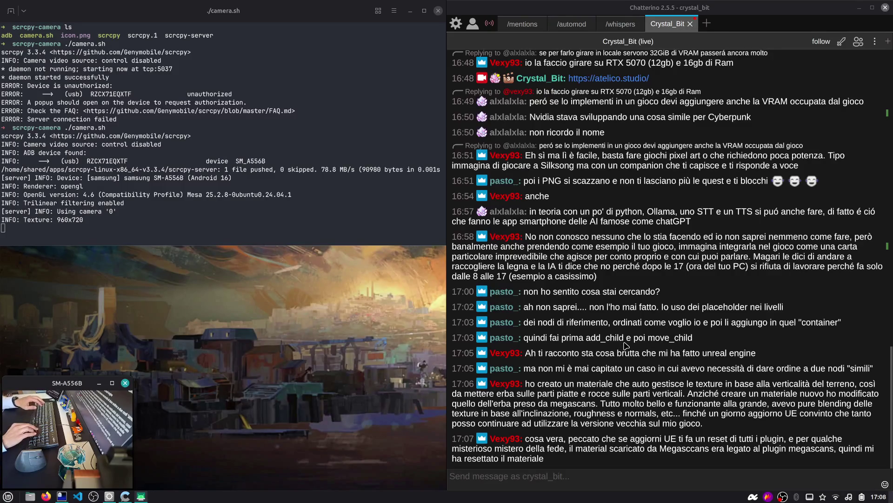
- Return from the chat workspace to the Godot editor and run the project again
{"action": "key", "text": "ctrl+alt+Left"}
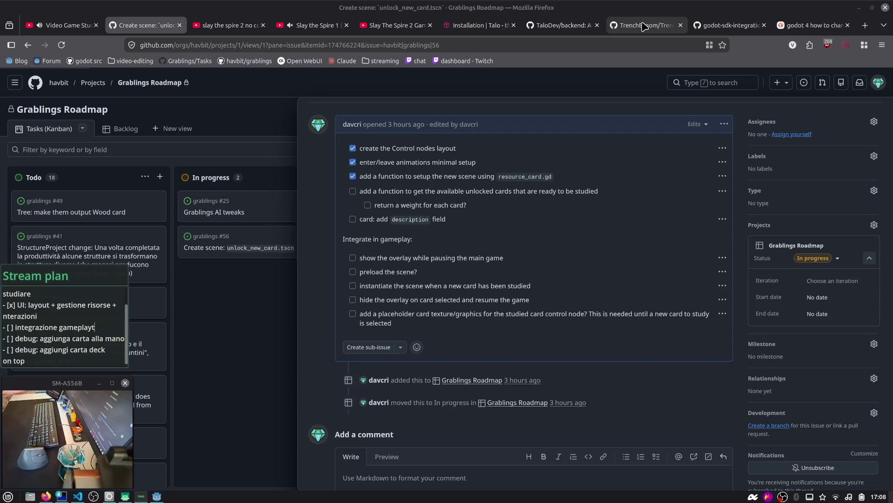
{"action": "key", "text": "alt+Tab"}
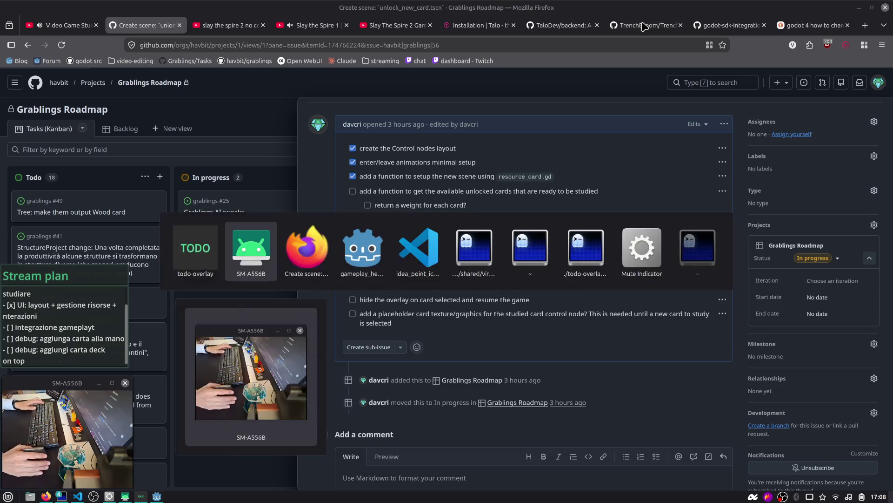
{"action": "left_click", "coordinate": [762, 24]}
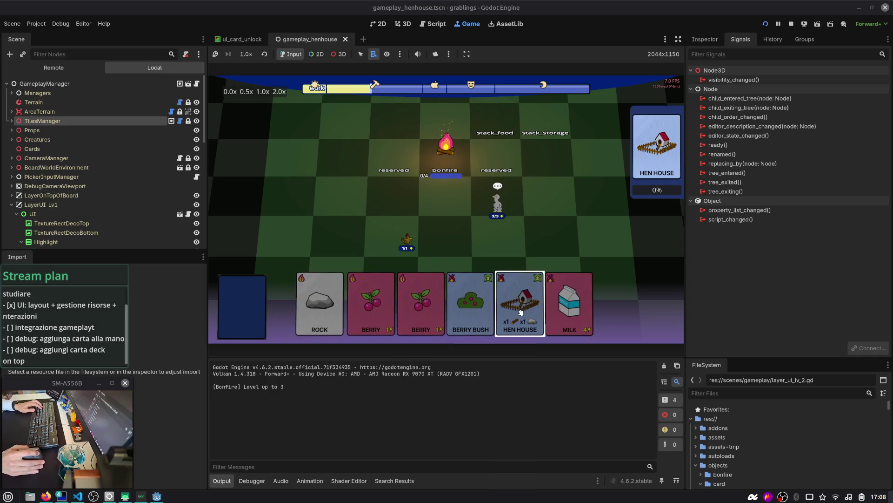
- Place the Hen House card on the board and stack Rock and Wood onto it
{"action": "left_click_drag", "start_coordinate": [507, 295], "coordinate": [339, 195]}
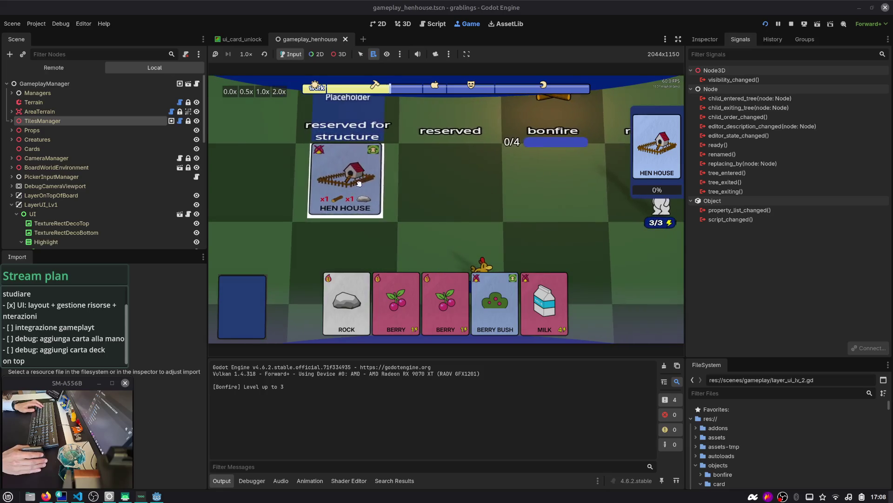
{"action": "left_click_drag", "start_coordinate": [347, 303], "coordinate": [343, 191]}
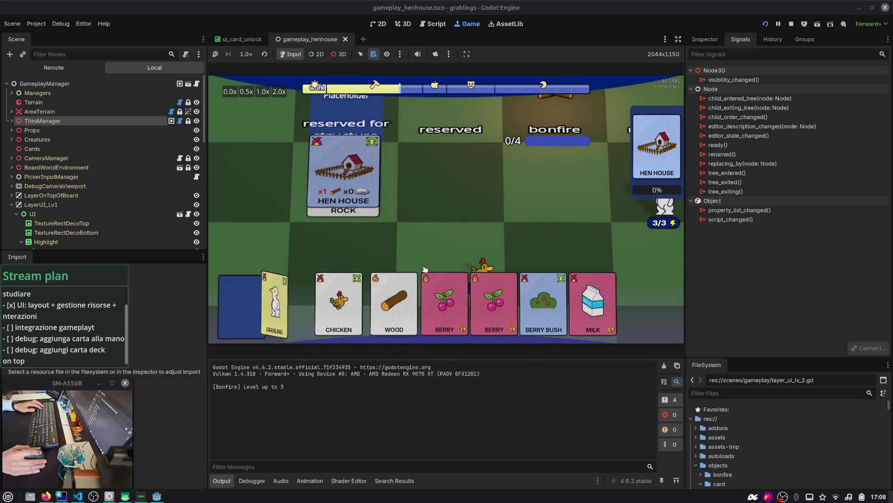
{"action": "left_click_drag", "start_coordinate": [393, 303], "coordinate": [404, 170]}
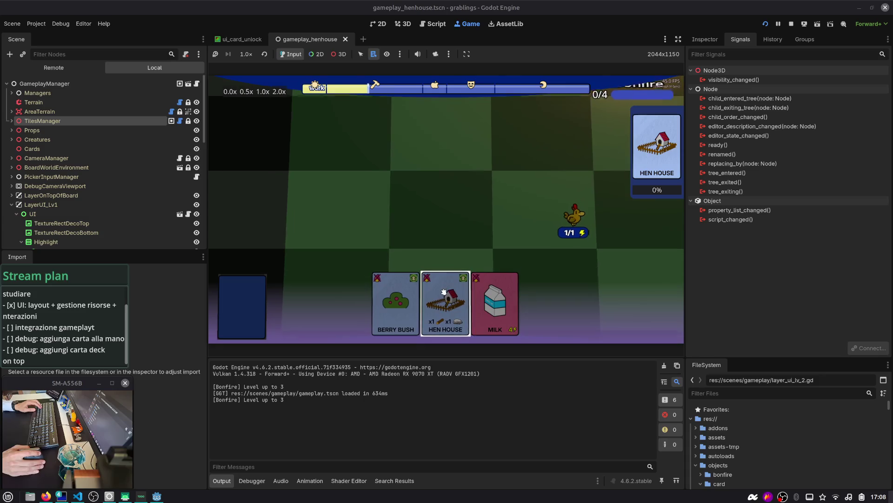
- Place another Hen House with Rock, test drops on empty tiles, then stop the game
{"action": "mouse_move", "coordinate": [447, 307]}
{"action": "left_mouse_down"}
{"action": "mouse_move", "coordinate": [447, 219]}
{"action": "mouse_move", "coordinate": [340, 164]}
{"action": "left_mouse_up"}
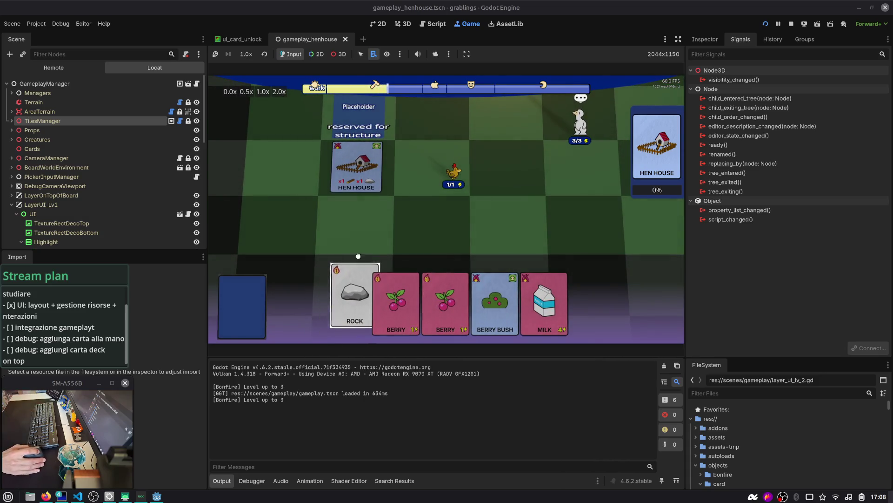
{"action": "mouse_move", "coordinate": [342, 303]}
{"action": "left_mouse_down"}
{"action": "mouse_move", "coordinate": [351, 149]}
{"action": "mouse_move", "coordinate": [337, 168]}
{"action": "left_mouse_up"}
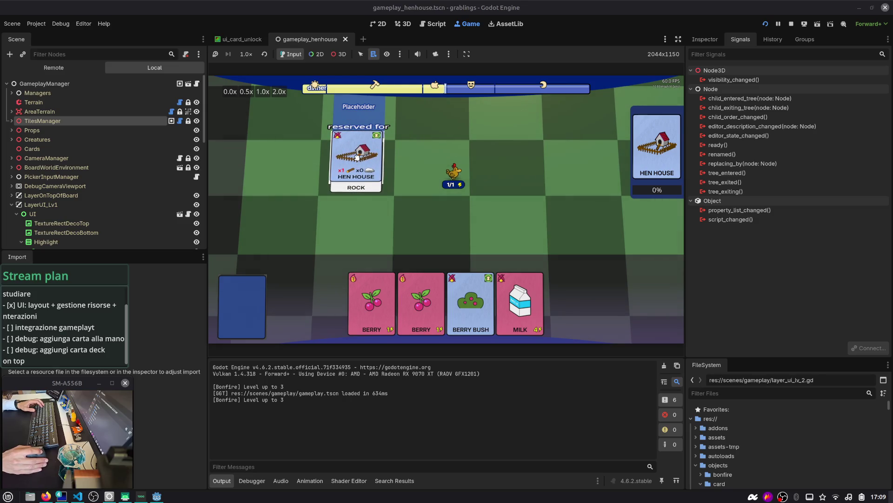
{"action": "left_click_drag", "start_coordinate": [359, 193], "coordinate": [612, 231]}
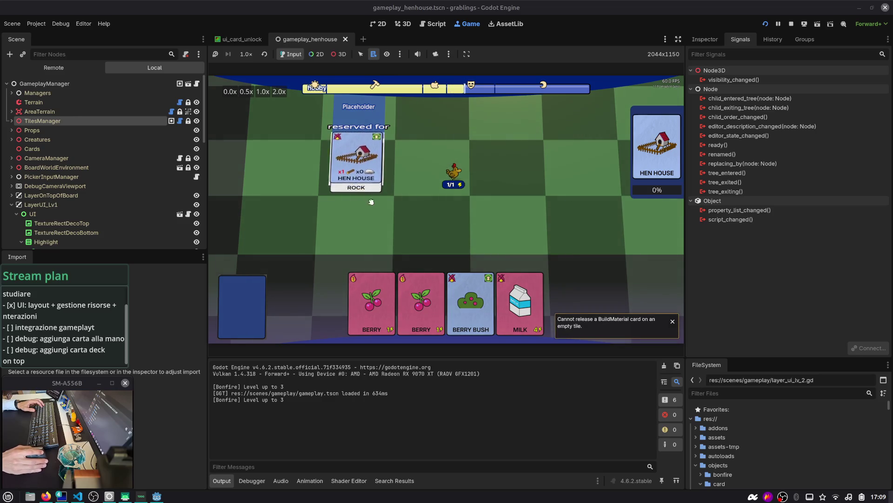
{"action": "mouse_move", "coordinate": [359, 165]}
{"action": "left_mouse_down"}
{"action": "mouse_move", "coordinate": [365, 186]}
{"action": "mouse_move", "coordinate": [591, 238]}
{"action": "left_mouse_up"}
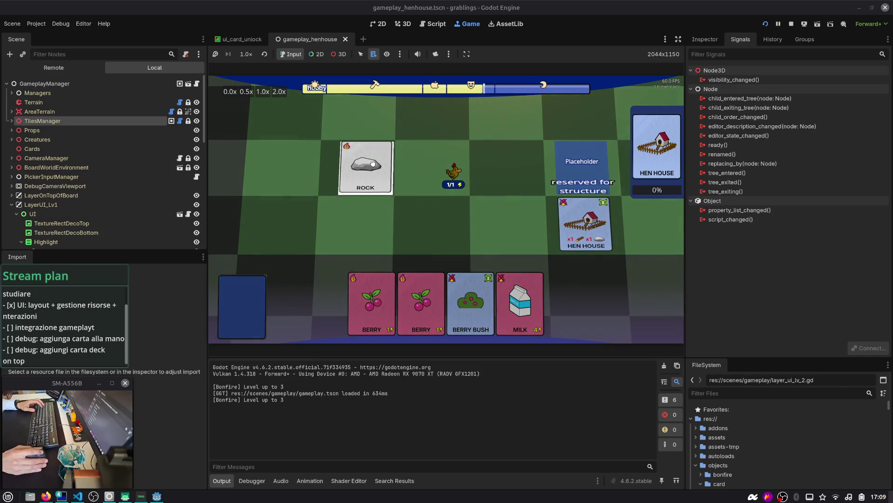
{"action": "left_click_drag", "start_coordinate": [373, 164], "coordinate": [372, 204]}
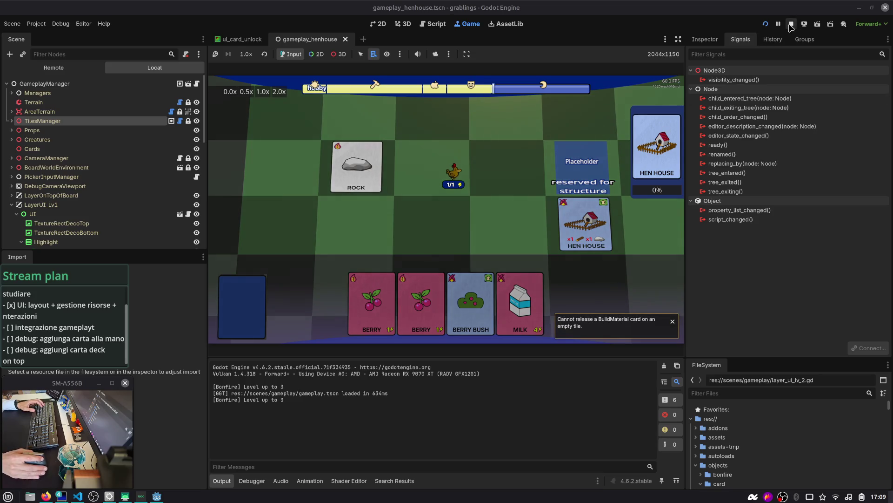
{"action": "left_click", "coordinate": [791, 24]}
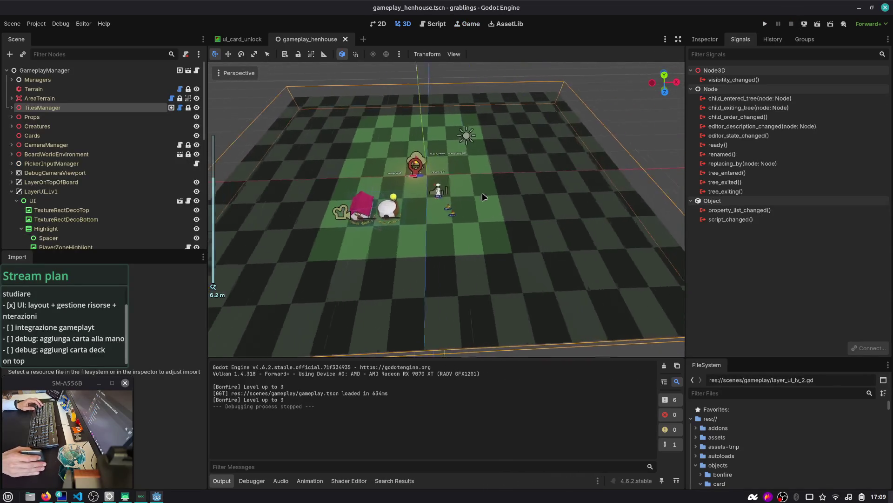
{"action": "key", "text": "alt+Tab"}
- Bring Chatterino's stream chat forward and read the latest messages about Unreal Engine materials
{"action": "key", "text": "ctrl+alt+Right"}
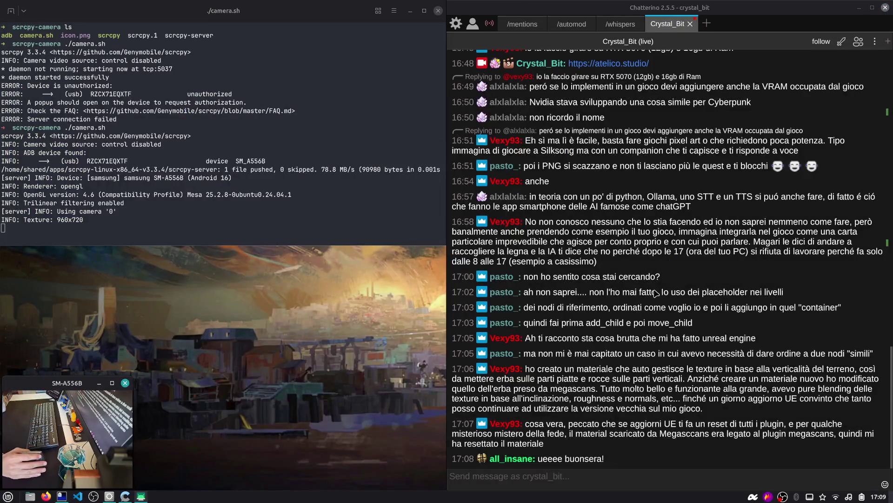
{"action": "left_click", "coordinate": [590, 367]}
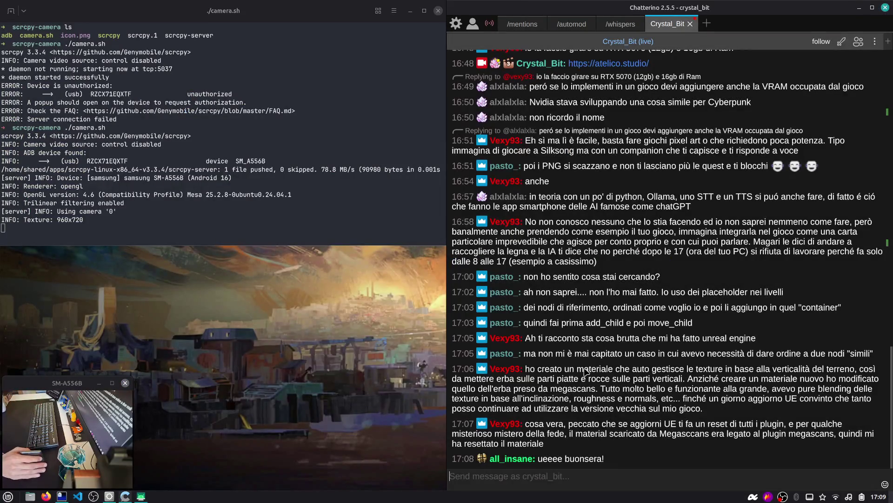
{"action": "left_click_drag", "start_coordinate": [572, 340], "coordinate": [747, 339]}
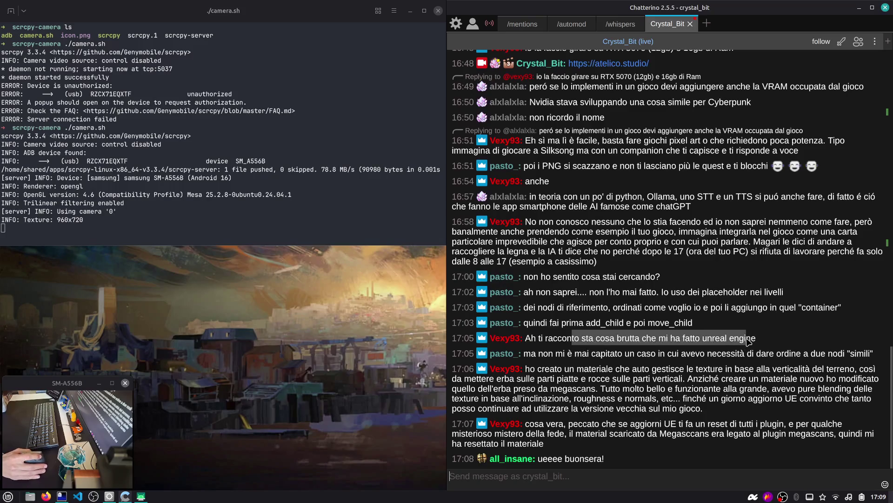
{"action": "left_click", "coordinate": [810, 358]}
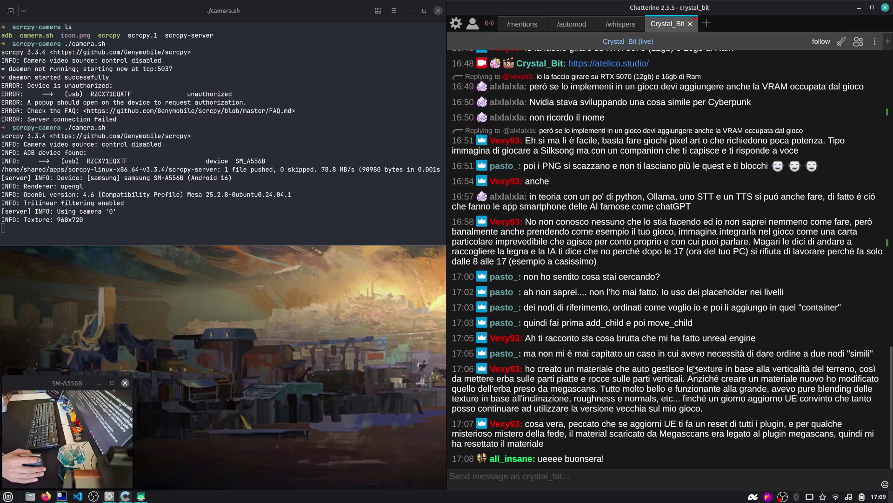
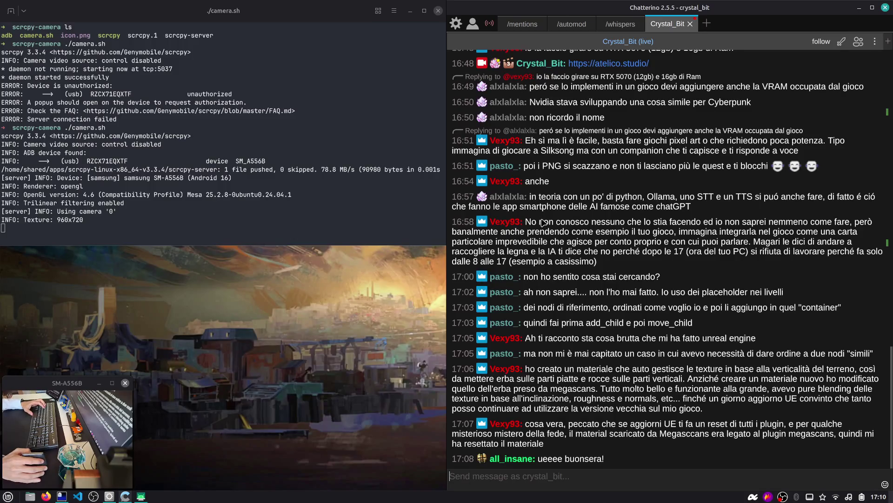
- Leave the Chatterino chat, switch to Firefox and open a blank new tab
{"action": "left_click", "coordinate": [364, 180]}
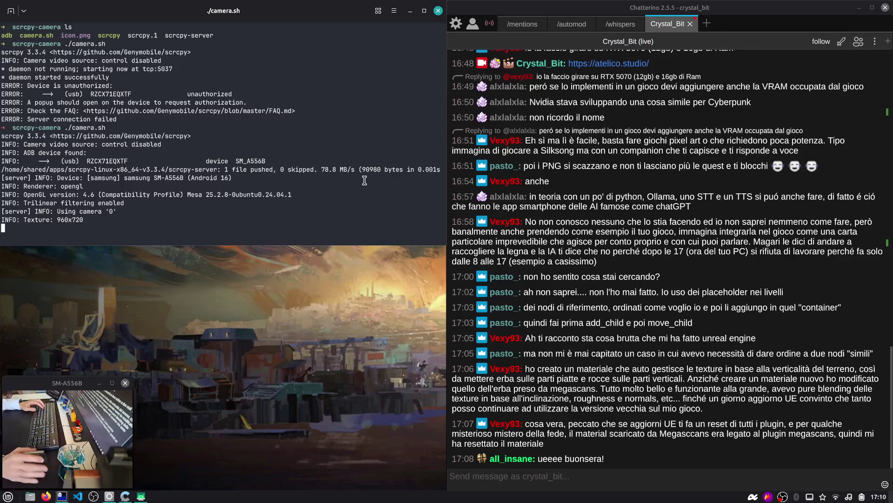
{"action": "key", "text": "ctrl+alt+Right"}
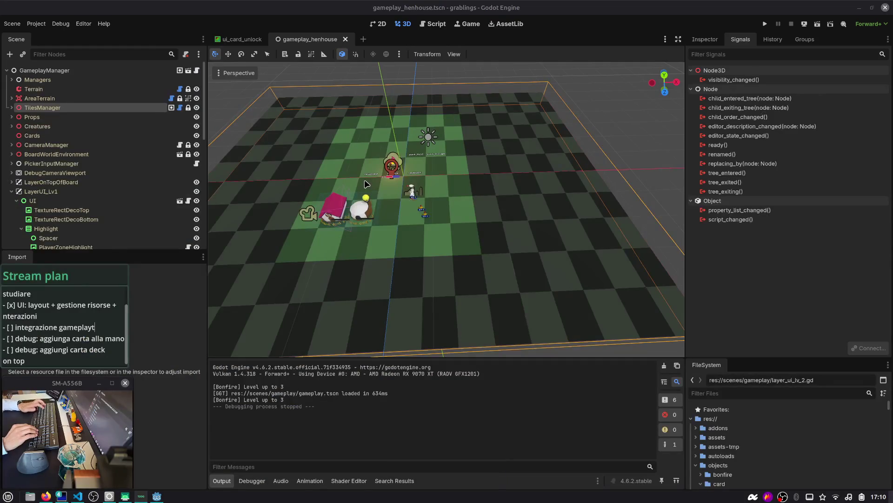
{"action": "key", "text": "alt+Tab"}
{"action": "key", "text": "alt+Tab"}
{"action": "key", "text": "ctrl+t"}
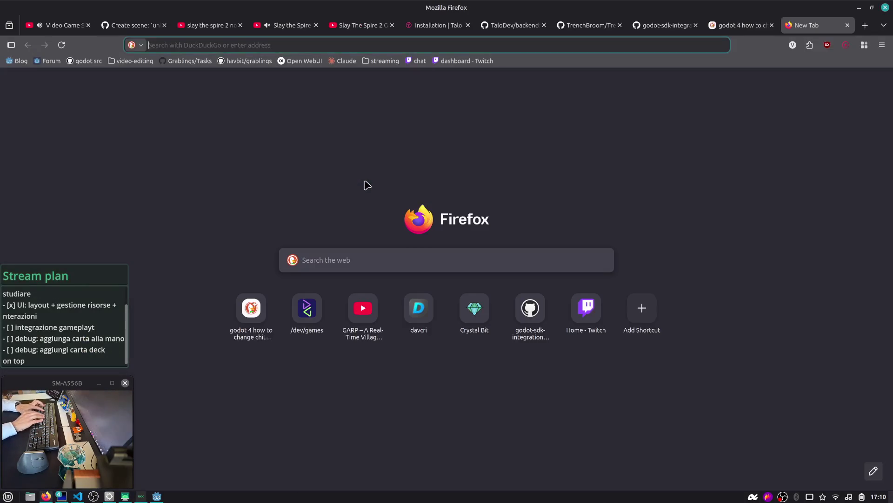
- Search YouTube for 'godot shader terrain', skim the results, then close the tab
{"action": "type", "text": "godot "}
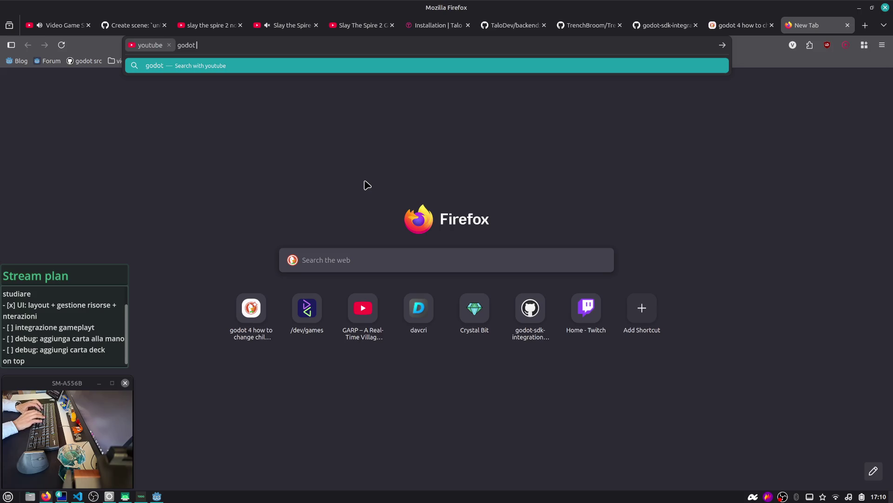
{"action": "type", "text": "shader terrain"}
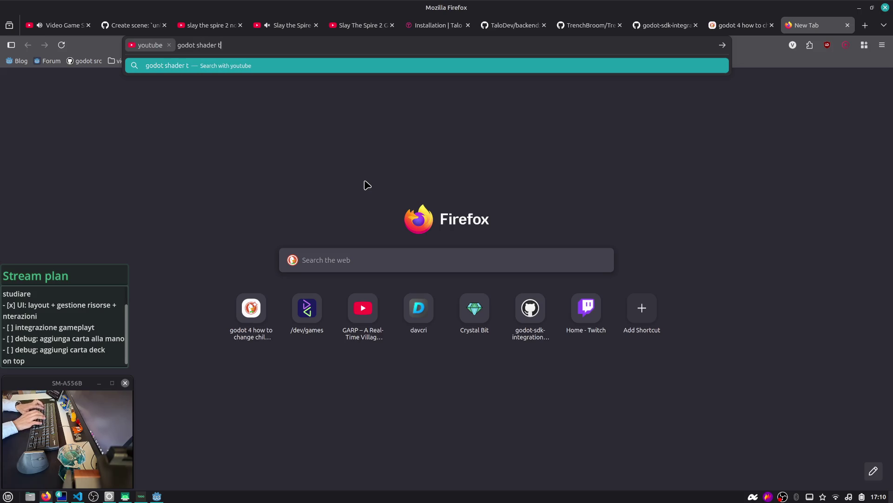
{"action": "key", "text": "Return"}
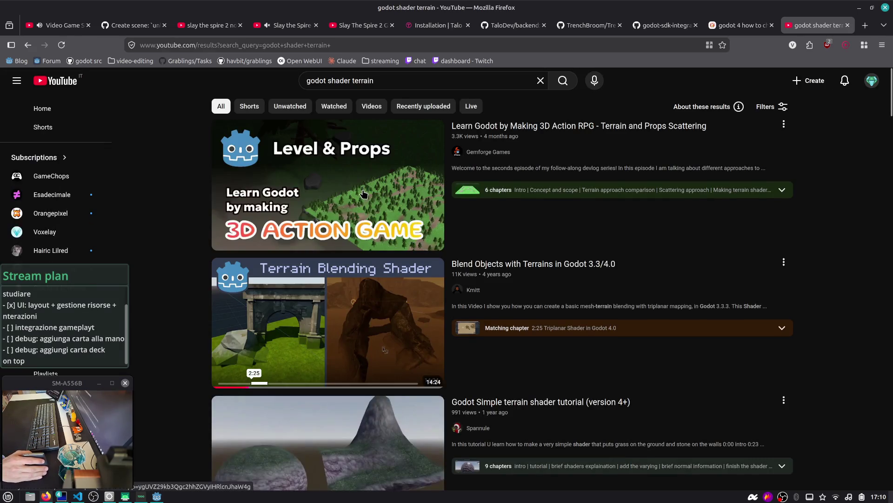
{"action": "mouse_move", "coordinate": [357, 237]}
{"action": "scroll", "coordinate": [357, 236], "scroll_direction": "down", "scroll_amount": 7}
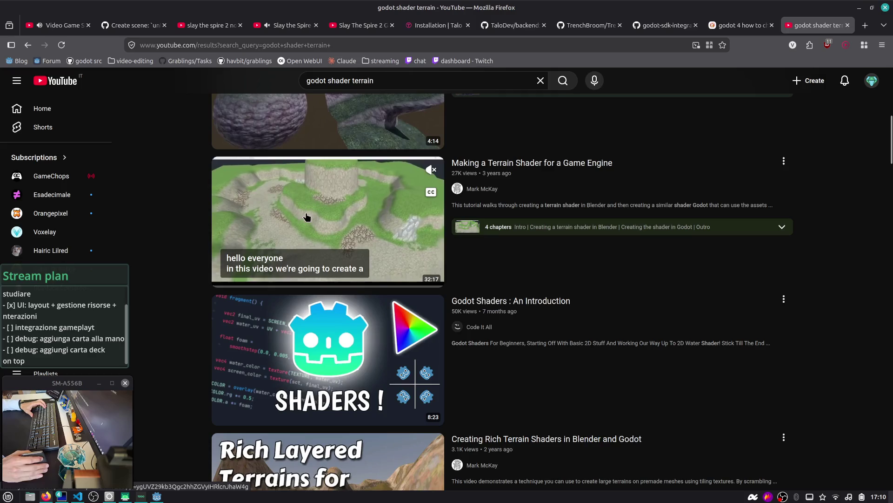
{"action": "scroll", "coordinate": [305, 214], "scroll_direction": "down", "scroll_amount": 5}
{"action": "scroll", "coordinate": [305, 213], "scroll_direction": "down", "scroll_amount": 9}
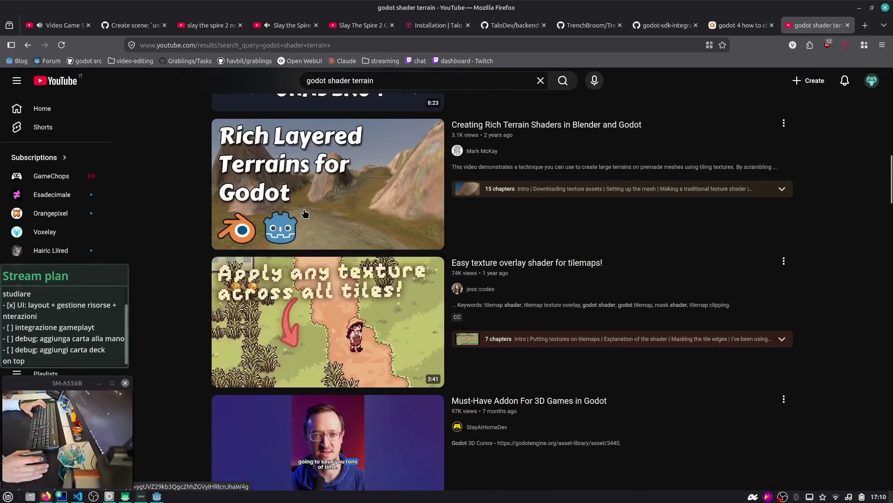
{"action": "scroll", "coordinate": [305, 213], "scroll_direction": "down", "scroll_amount": 4}
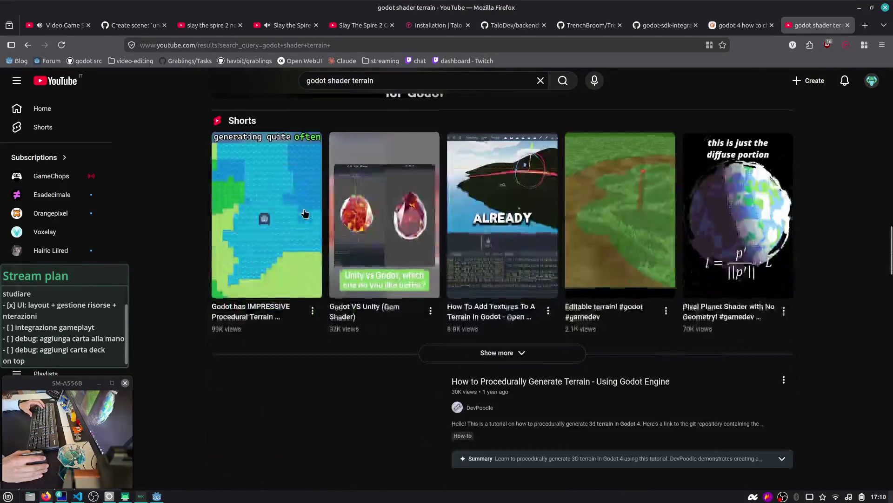
{"action": "scroll", "coordinate": [305, 213], "scroll_direction": "up", "scroll_amount": 16}
{"action": "scroll", "coordinate": [305, 213], "scroll_direction": "up", "scroll_amount": 8}
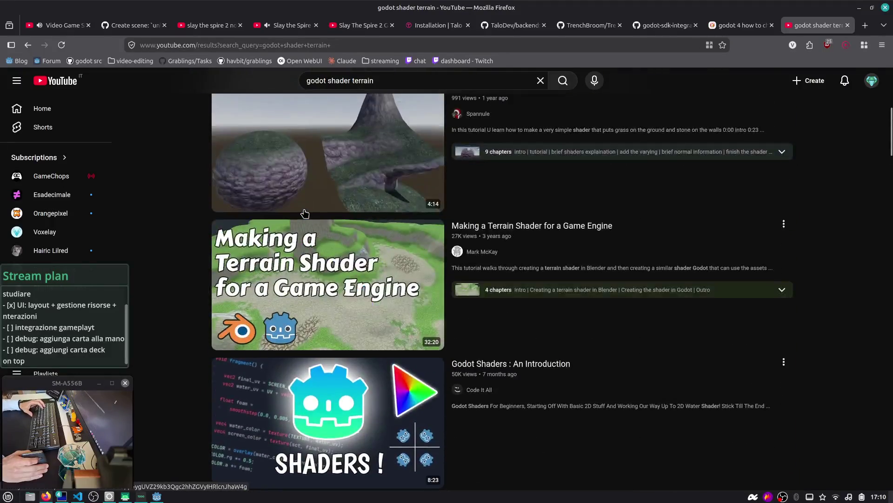
{"action": "scroll", "coordinate": [304, 213], "scroll_direction": "up", "scroll_amount": 3}
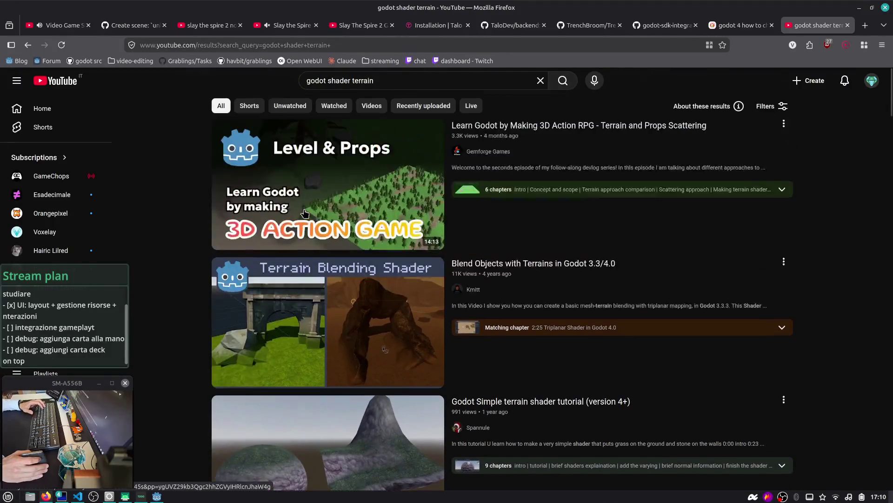
{"action": "key", "text": "ctrl+w"}
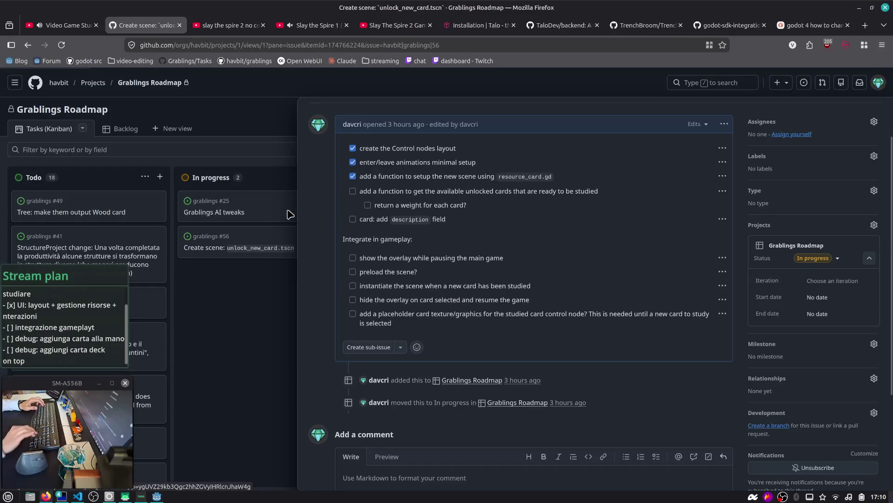
- Highlight the 'show the overlay while pausing the main game' task text, then return to Godot
{"action": "key", "text": "alt+Tab"}
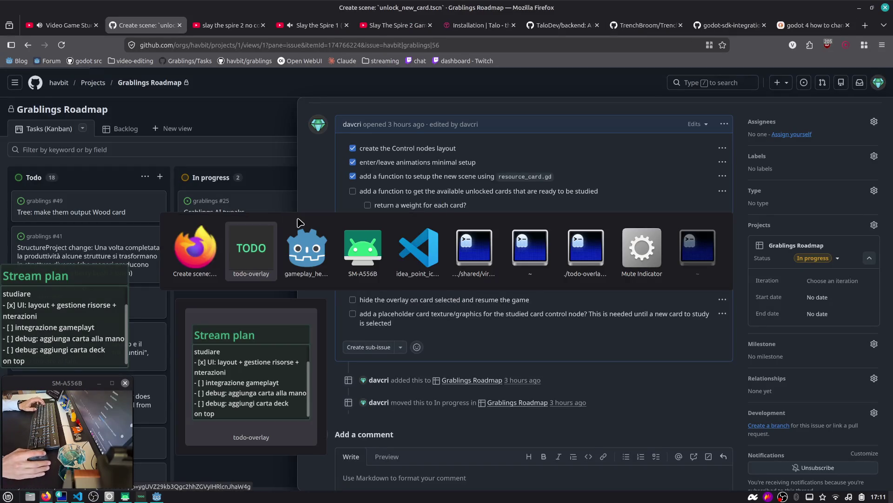
{"action": "left_click_drag", "start_coordinate": [363, 257], "coordinate": [500, 258]}
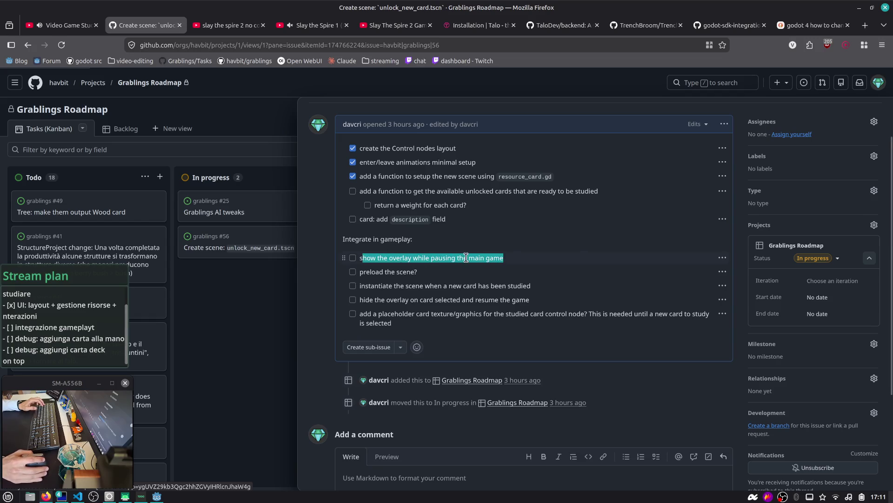
{"action": "key", "text": "alt+Tab"}
{"action": "left_click_drag", "start_coordinate": [439, 258], "coordinate": [518, 262]}
{"action": "key", "text": "alt+Tab"}
{"action": "key", "text": "Tab"}
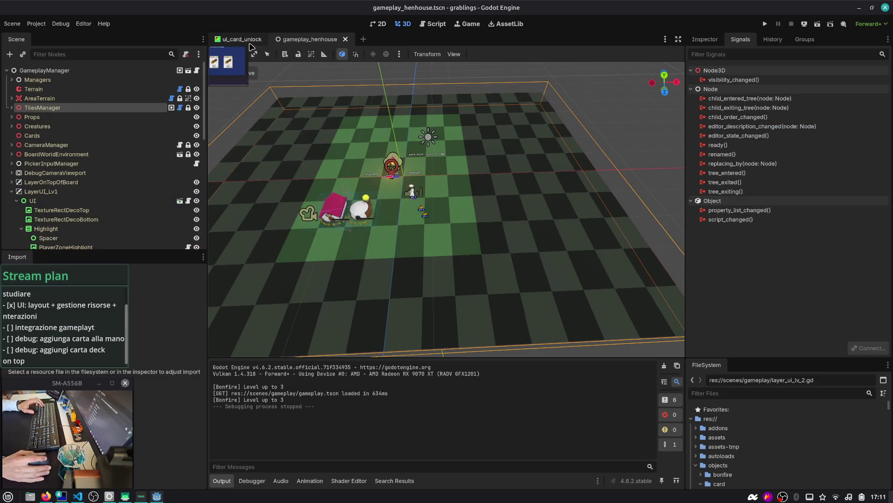
- Open the CardUnlock script in ui_card_unlock, then return to gameplay_henhouse
{"action": "left_click", "coordinate": [240, 39]}
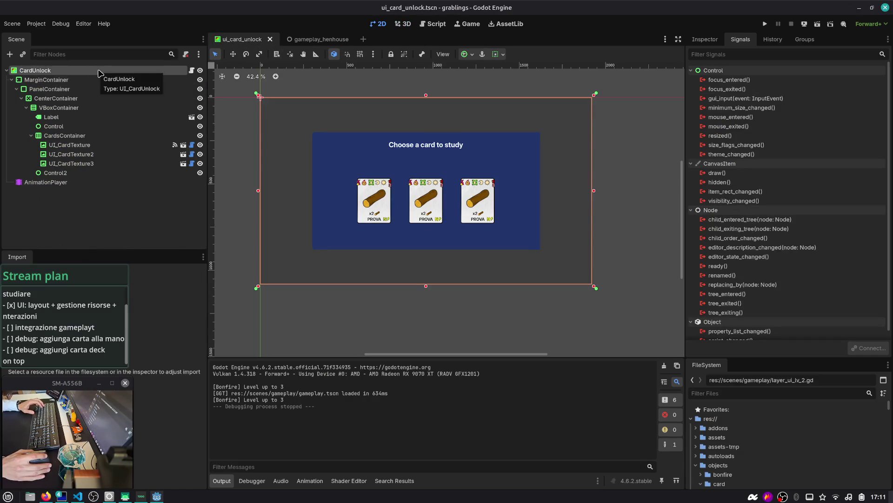
{"action": "left_click", "coordinate": [192, 70]}
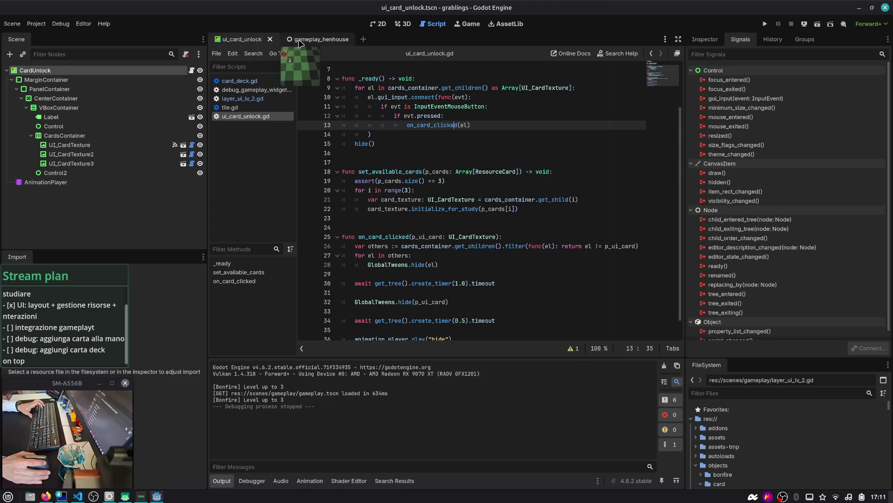
{"action": "left_click", "coordinate": [300, 42]}
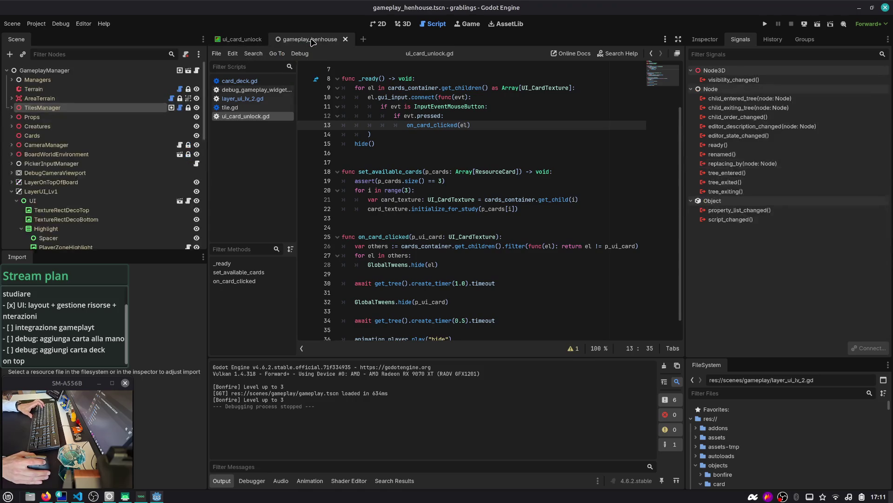
- Quick-open gameplay.tscn and show it in the 2D view
{"action": "key", "text": "ctrl+shift+o"}
{"action": "type", "text": "gam"}
{"action": "key", "text": "Return"}
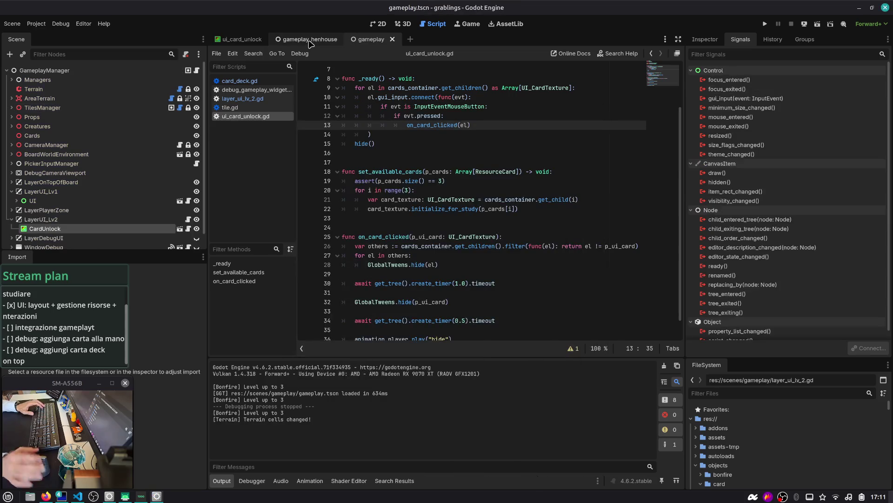
{"action": "left_click", "coordinate": [380, 24]}
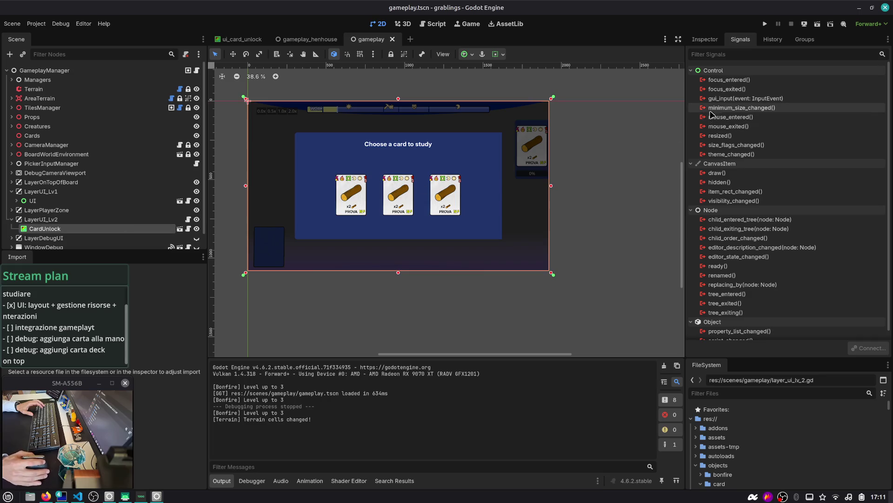
- Open LayerUI_Lv2's script, add a line after the show animation call, and run the project
{"action": "mouse_move", "coordinate": [713, 121]}
{"action": "left_click", "coordinate": [149, 219]}
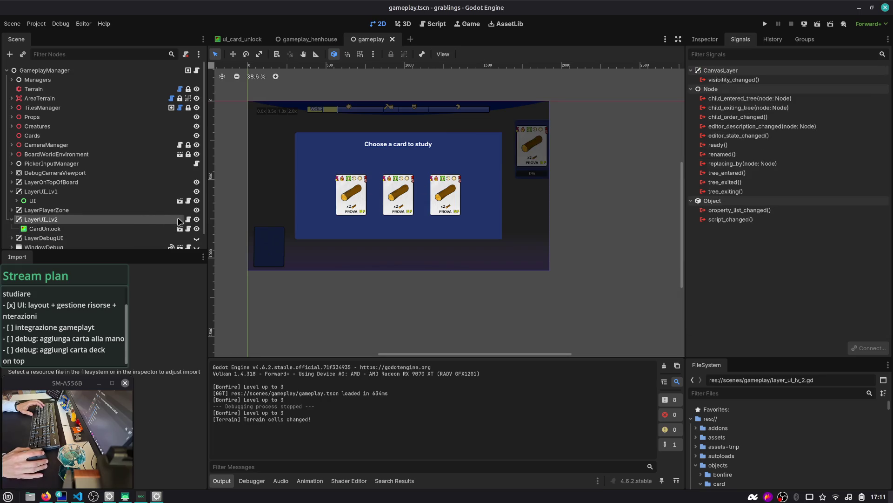
{"action": "left_click", "coordinate": [188, 219]}
{"action": "double_click", "coordinate": [409, 124]}
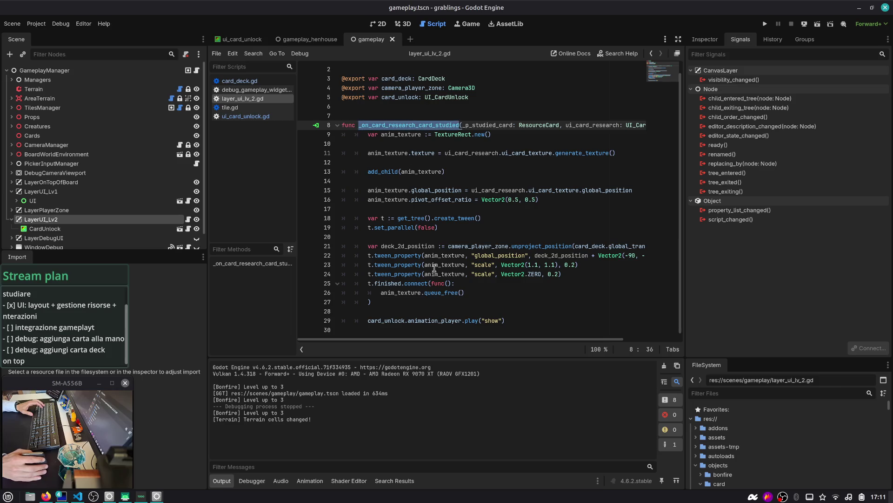
{"action": "left_click", "coordinate": [524, 325]}
{"action": "key", "text": "Return"}
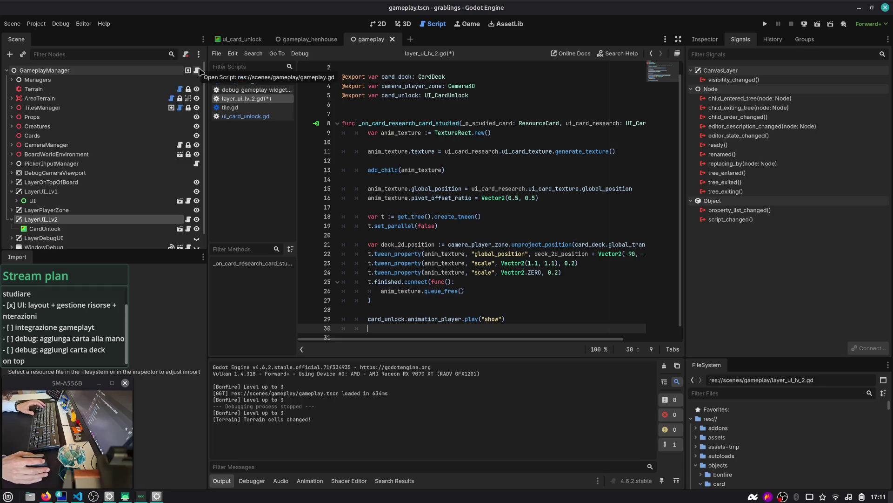
{"action": "left_click", "coordinate": [765, 24]}
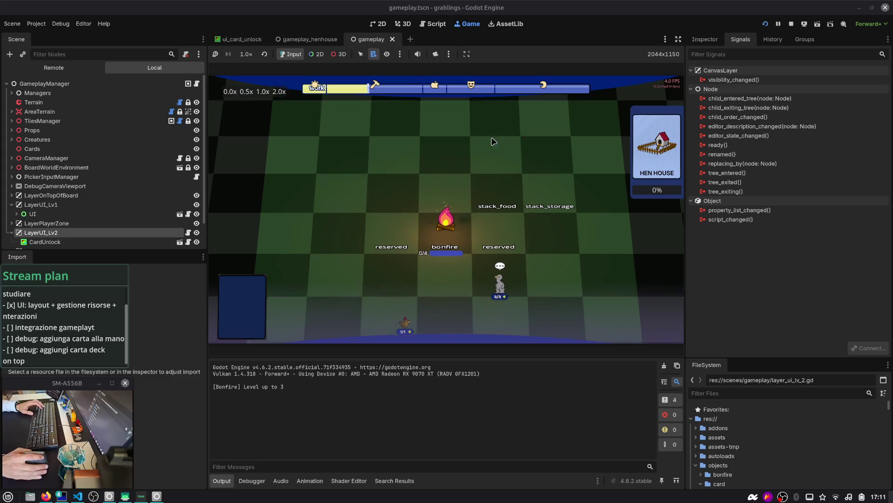
- Restart the game, zoom out, pause it with space, then stop the test run
{"action": "left_click", "coordinate": [791, 24]}
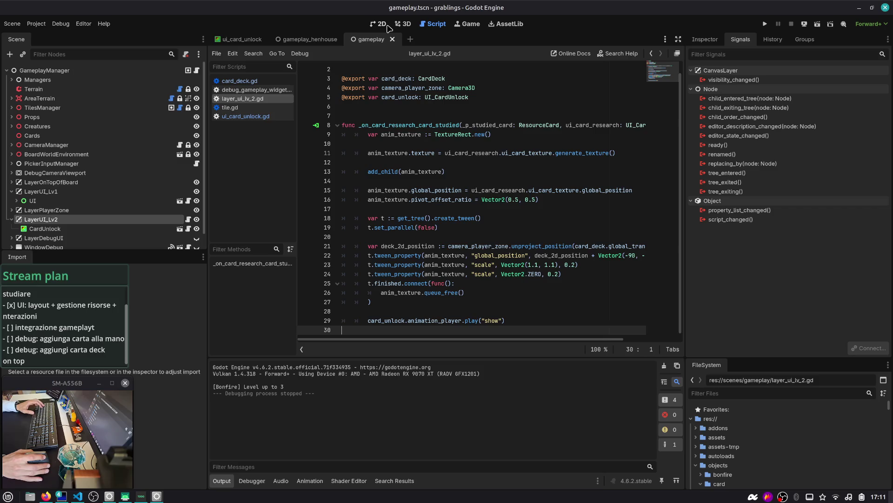
{"action": "left_click", "coordinate": [764, 24]}
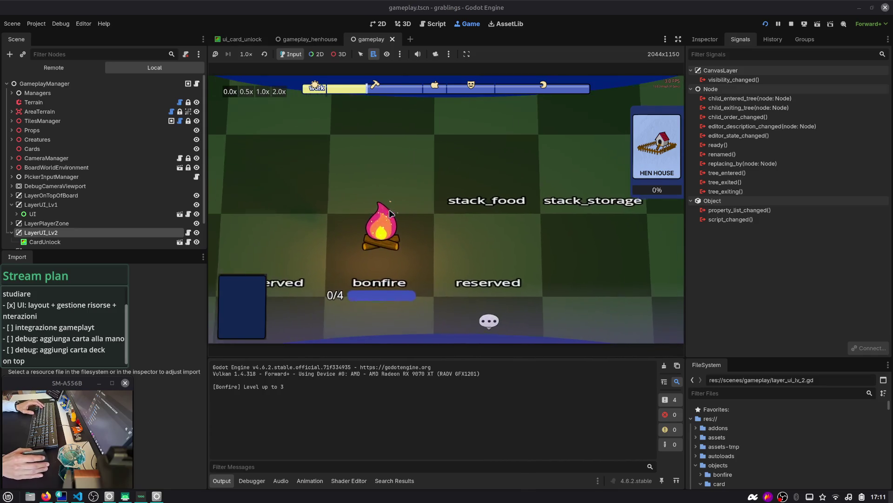
{"action": "scroll", "coordinate": [403, 180], "scroll_direction": "down", "scroll_amount": 3}
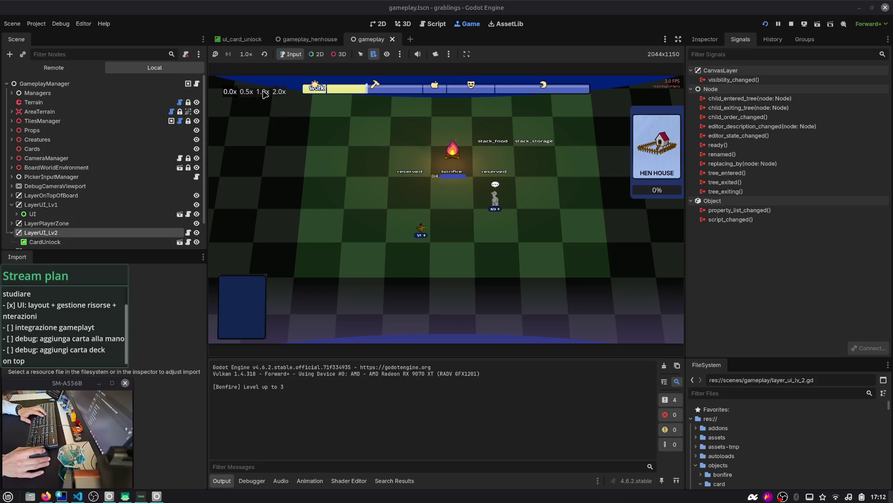
{"action": "key", "text": "space"}
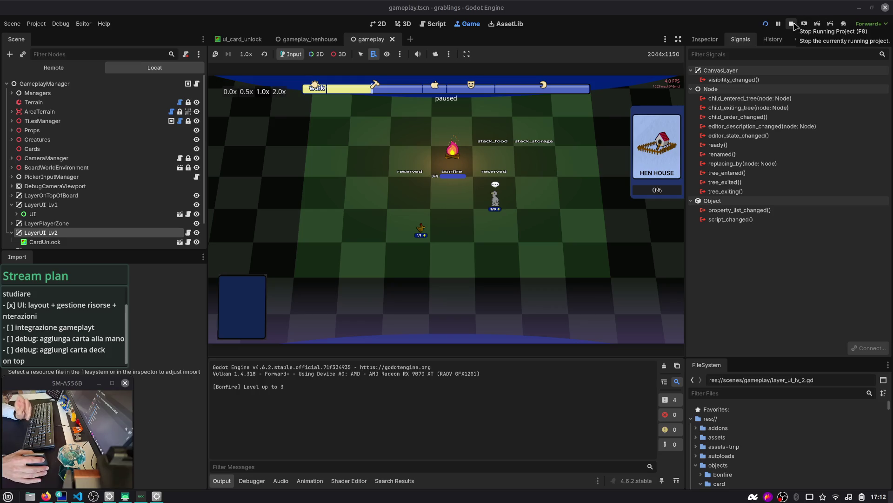
{"action": "left_click", "coordinate": [793, 25]}
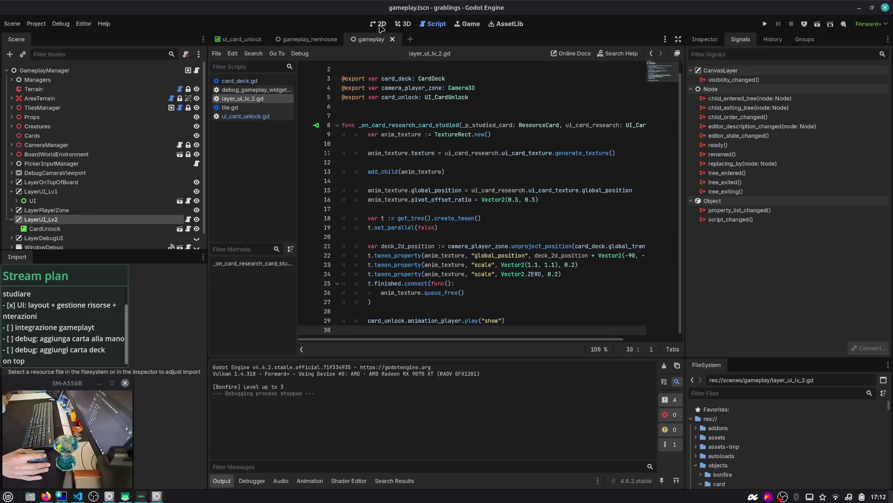
- Return to the 2D view and select the LayerUI_Lv2 node
{"action": "key", "text": "ctrl+F1"}
{"action": "left_click", "coordinate": [44, 229]}
{"action": "left_click", "coordinate": [54, 221]}
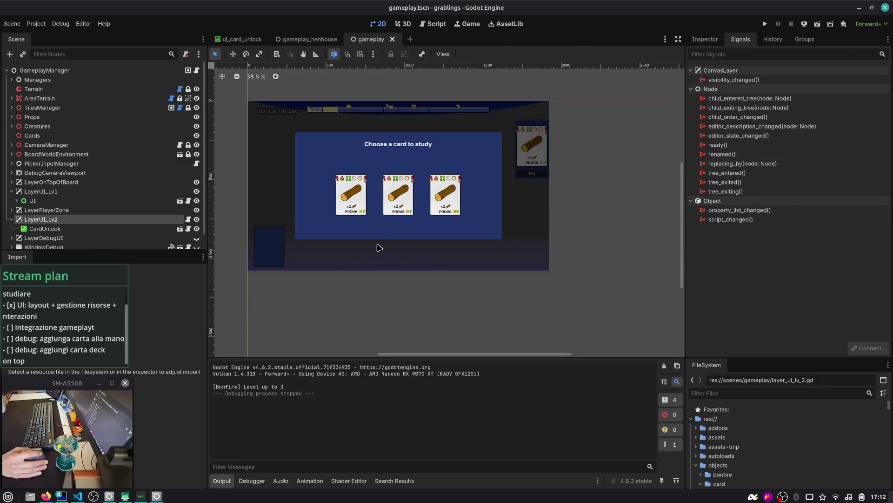
- Set CardUnlock's Process Mode to Always in the Inspector and open layer_ui_lv_2.gd
{"action": "left_click", "coordinate": [88, 229]}
{"action": "left_click", "coordinate": [54, 219]}
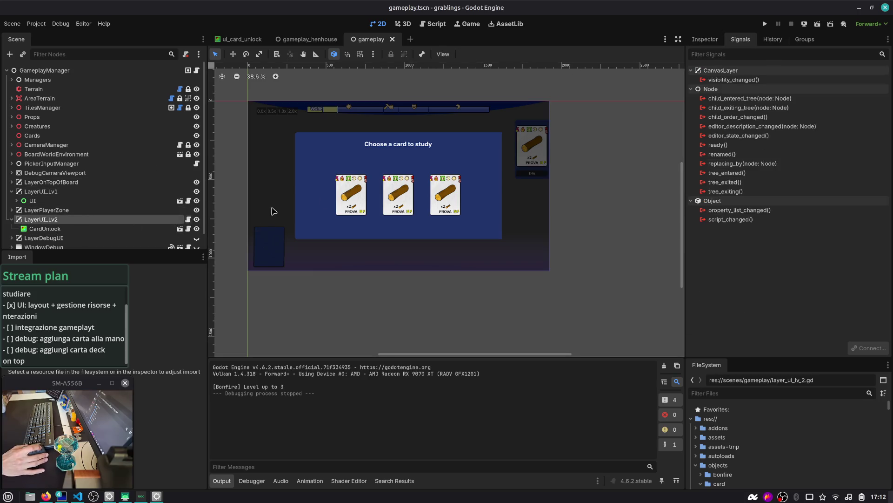
{"action": "left_click", "coordinate": [705, 40]}
{"action": "left_click", "coordinate": [45, 228]}
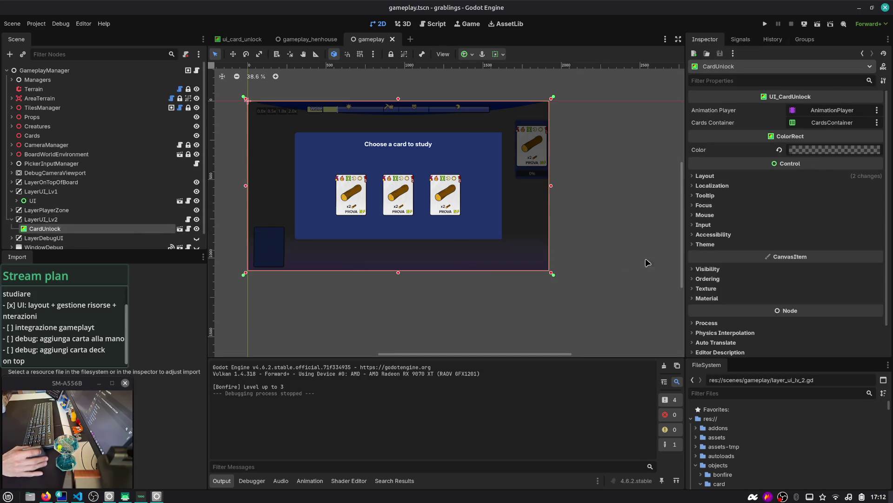
{"action": "scroll", "coordinate": [741, 280], "scroll_direction": "down", "scroll_amount": 3}
{"action": "left_click", "coordinate": [706, 289]}
{"action": "left_click", "coordinate": [832, 299]}
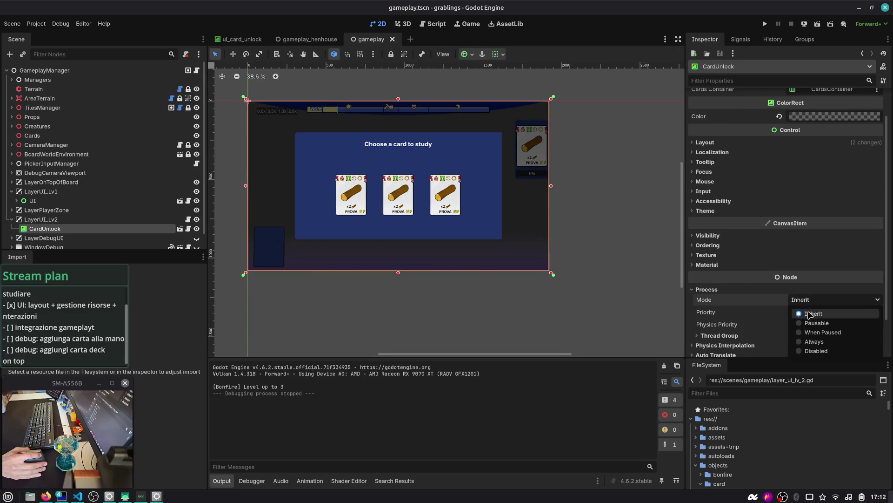
{"action": "left_click", "coordinate": [814, 342]}
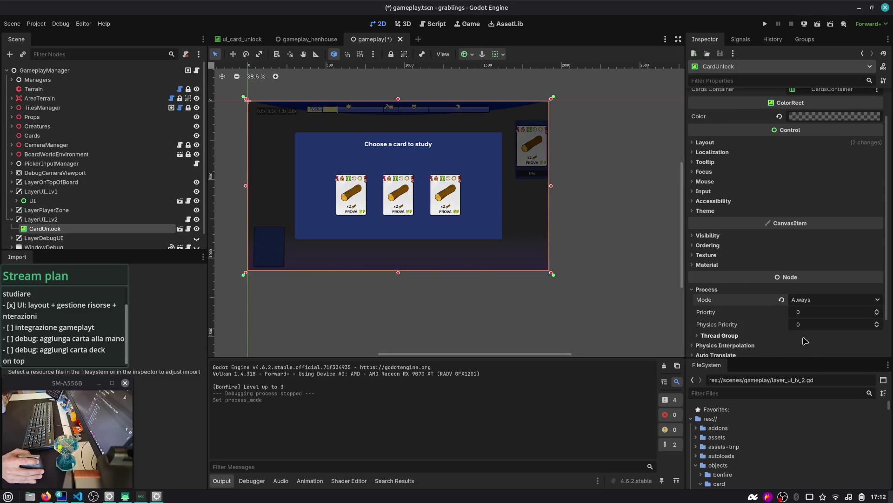
{"action": "left_click", "coordinate": [189, 220]}
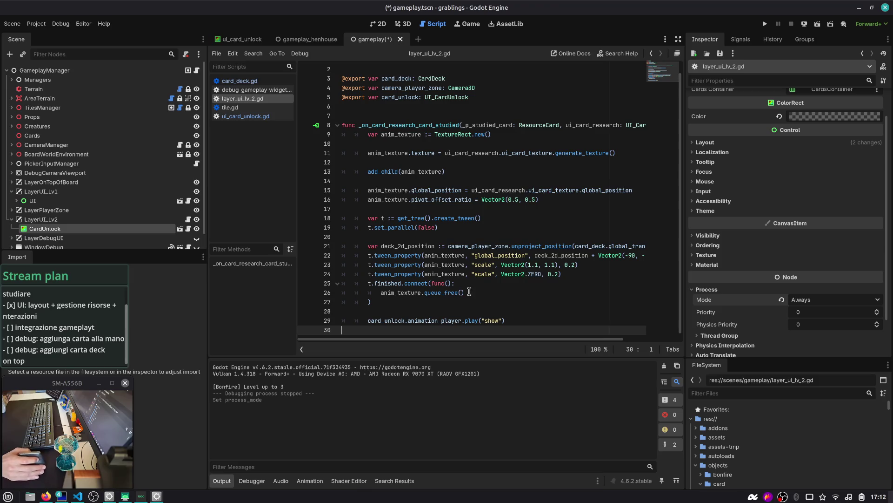
- Move play("show") into the tween's finished callback, add get_tree().paused = true, and save
{"action": "double_click", "coordinate": [408, 247]}
{"action": "double_click", "coordinate": [414, 255]}
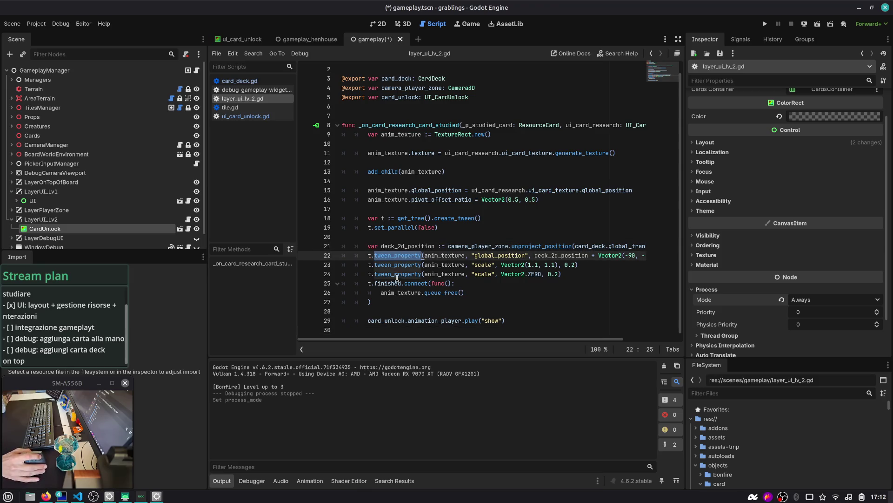
{"action": "double_click", "coordinate": [389, 284]}
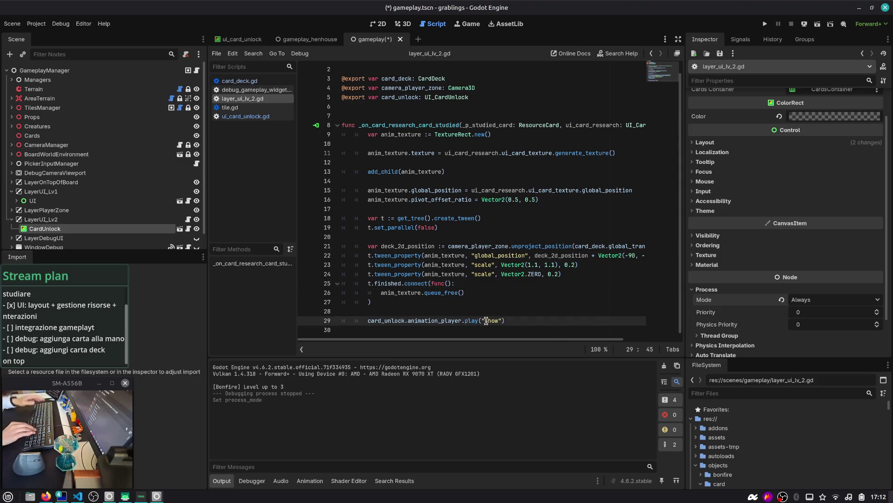
{"action": "key", "text": "alt+Up"}
{"action": "key", "text": "alt+Up"}
{"action": "key", "text": "Tab"}
{"action": "key", "text": "End"}
{"action": "key", "text": "Return"}
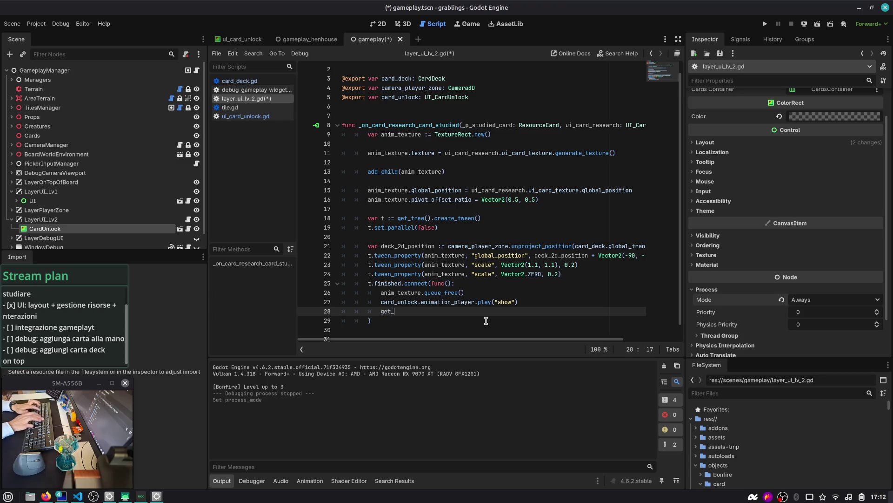
{"action": "type", "text": "tree().paused = true"}
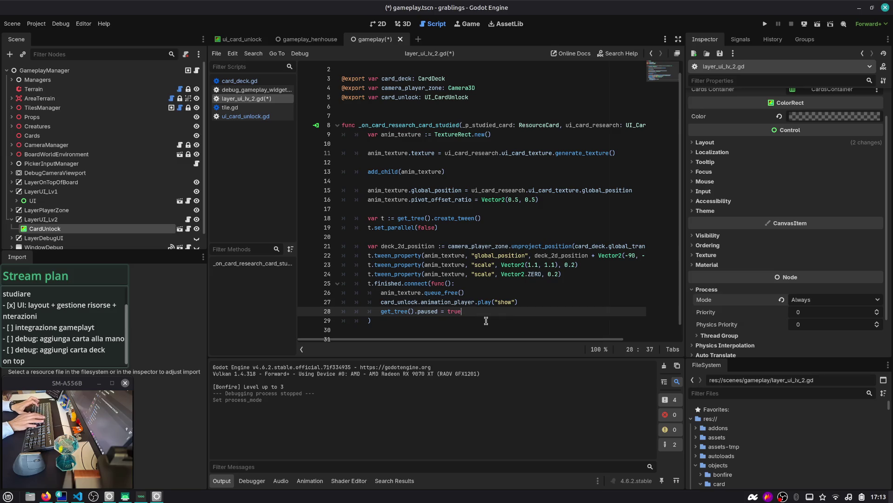
{"action": "key", "text": "ctrl+s"}
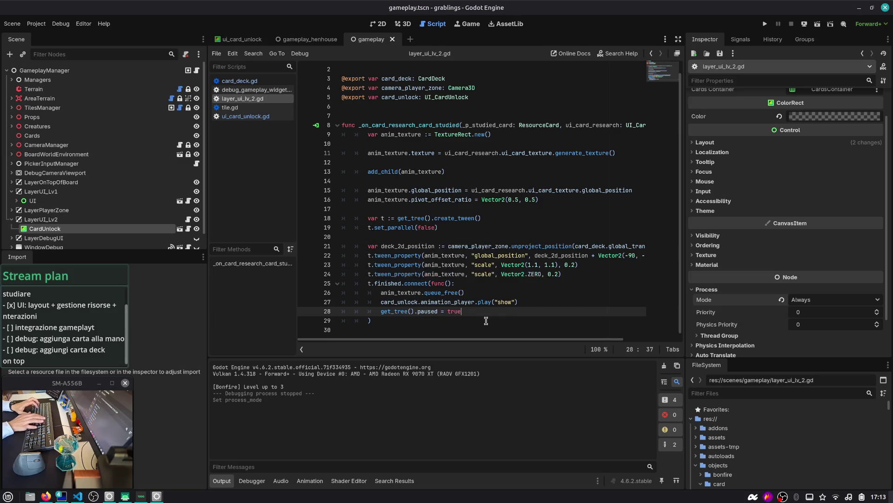
- Check the paused property's documentation and review the new lines, then open ui_card_unlock
{"action": "left_click", "coordinate": [401, 311]}
{"action": "left_click", "coordinate": [420, 312]}
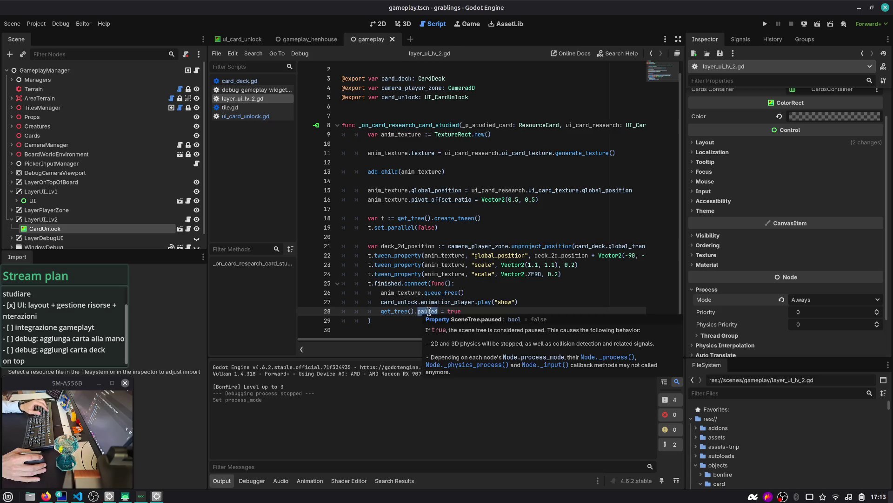
{"action": "key", "text": "End"}
{"action": "key", "text": "shift+Home"}
{"action": "key", "text": "shift+Home"}
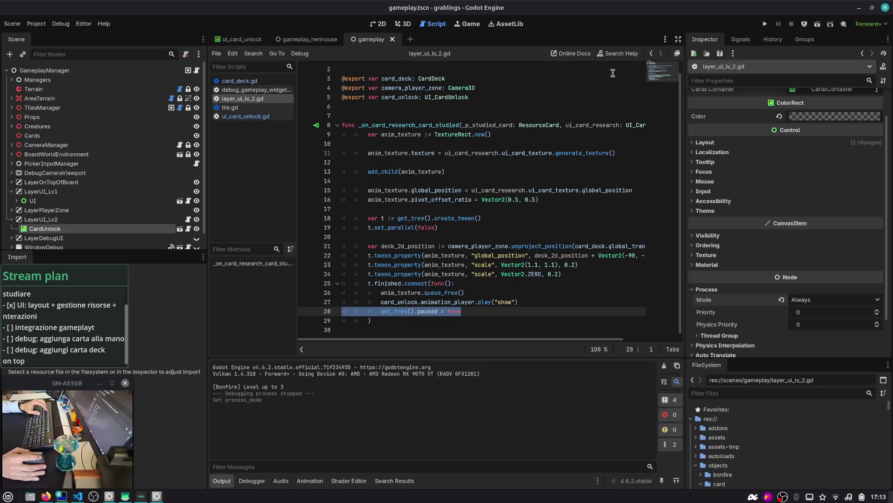
{"action": "key", "text": "End"}
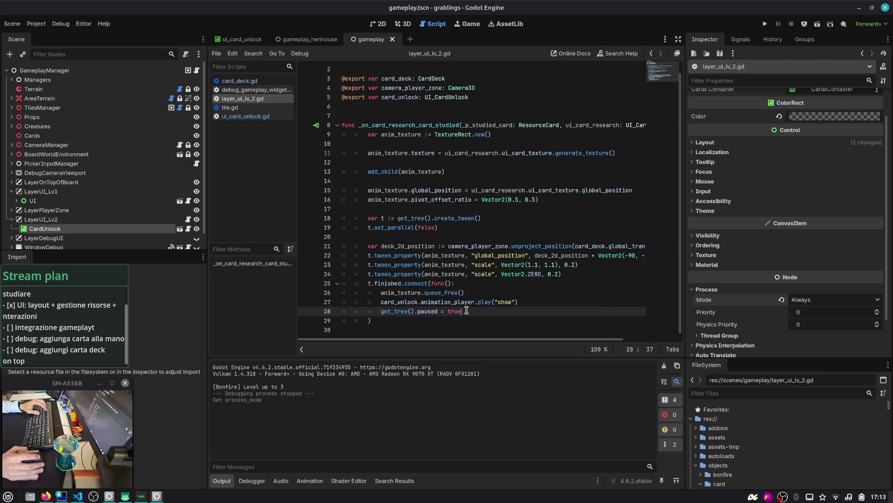
{"action": "key", "text": "shift+Home"}
{"action": "key", "text": "Left"}
{"action": "double_click", "coordinate": [459, 302]}
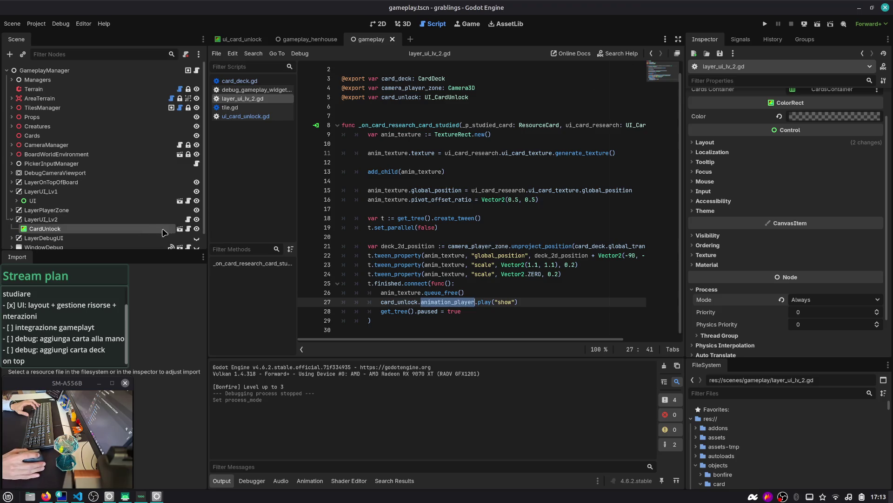
{"action": "left_click", "coordinate": [179, 229]}
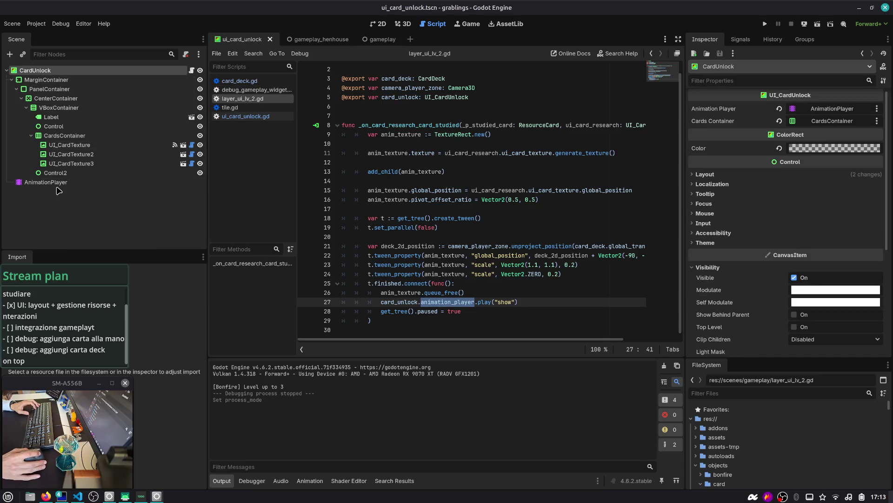
- Connect the AnimationPlayer's animation_finished signal to a new handler function
{"action": "left_click", "coordinate": [55, 182]}
{"action": "left_click", "coordinate": [740, 39]}
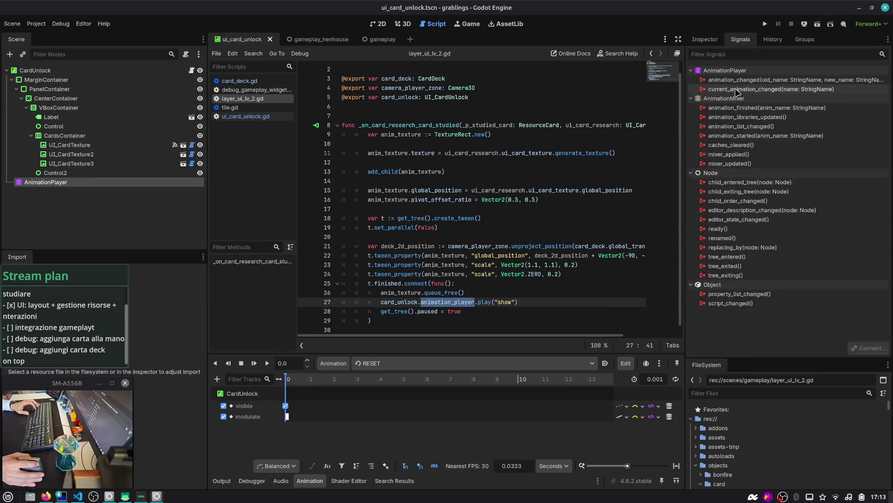
{"action": "left_click", "coordinate": [756, 92]}
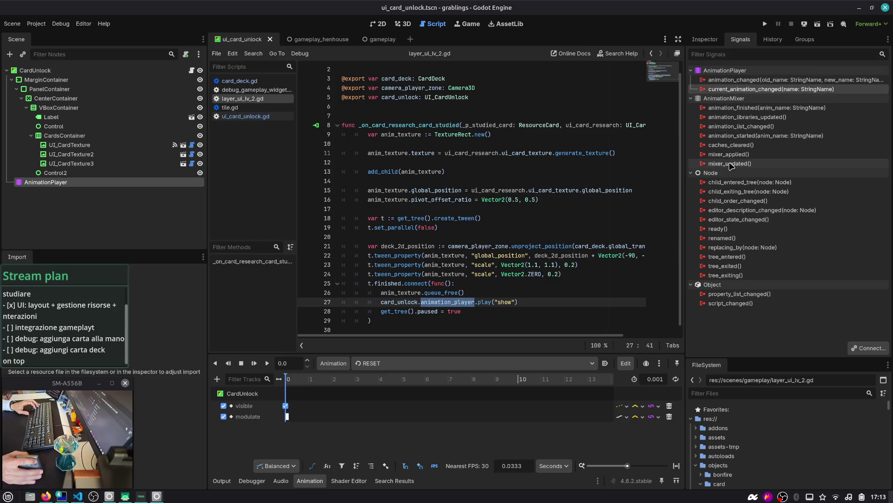
{"action": "left_click", "coordinate": [746, 107]}
{"action": "scroll", "coordinate": [437, 176], "scroll_direction": "down", "scroll_amount": 1}
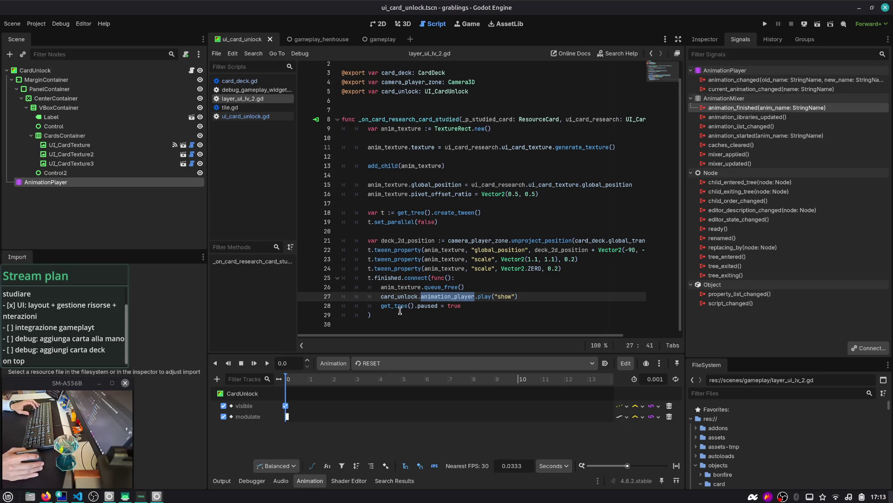
{"action": "double_click", "coordinate": [754, 109]}
{"action": "key", "text": "Return"}
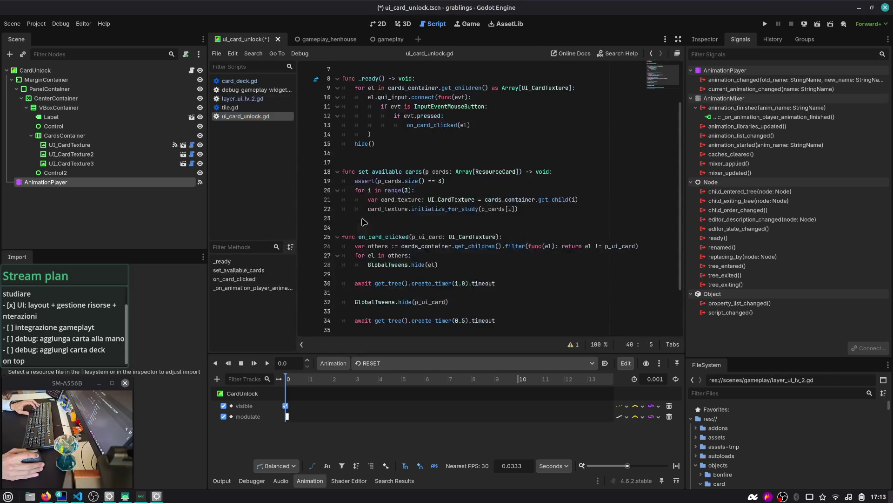
{"action": "key", "text": "shift+End"}
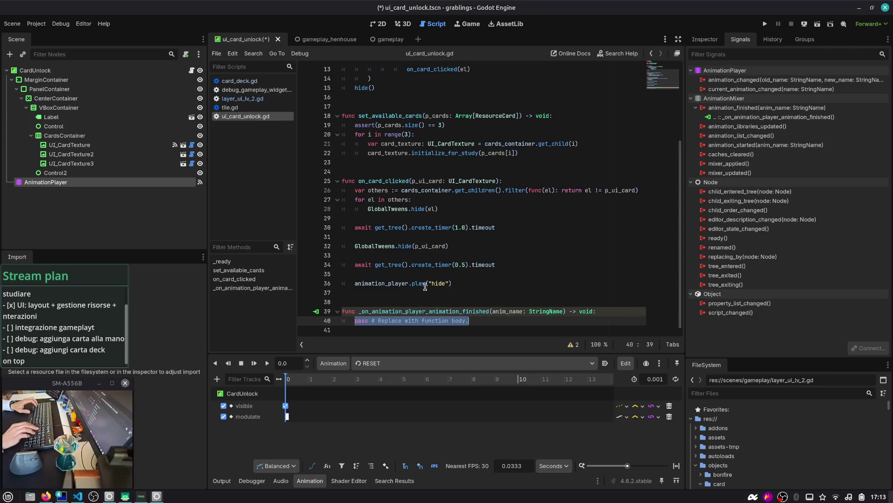
- Declare 'signal hidden' below the class declaration
{"action": "scroll", "coordinate": [423, 280], "scroll_direction": "up", "scroll_amount": 1}
{"action": "scroll", "coordinate": [423, 281], "scroll_direction": "up", "scroll_amount": 2}
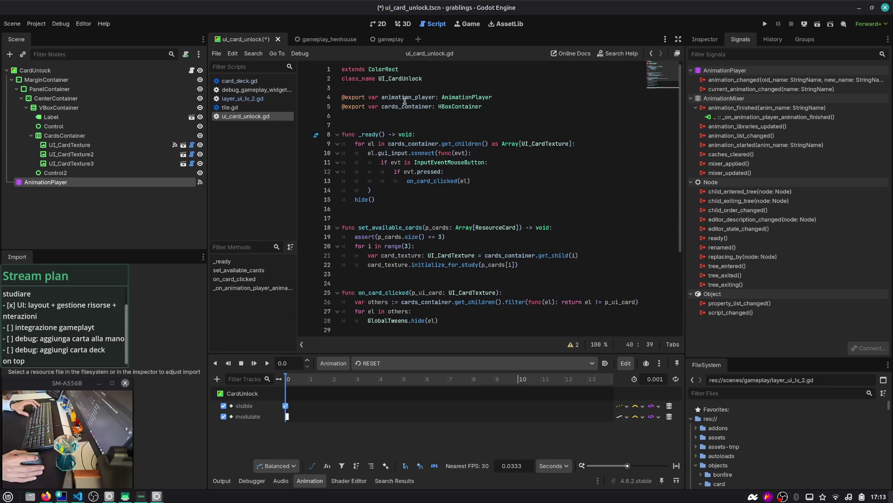
{"action": "left_click", "coordinate": [413, 89]}
{"action": "key", "text": "Return"}
{"action": "type", "text": "signal hidde"}
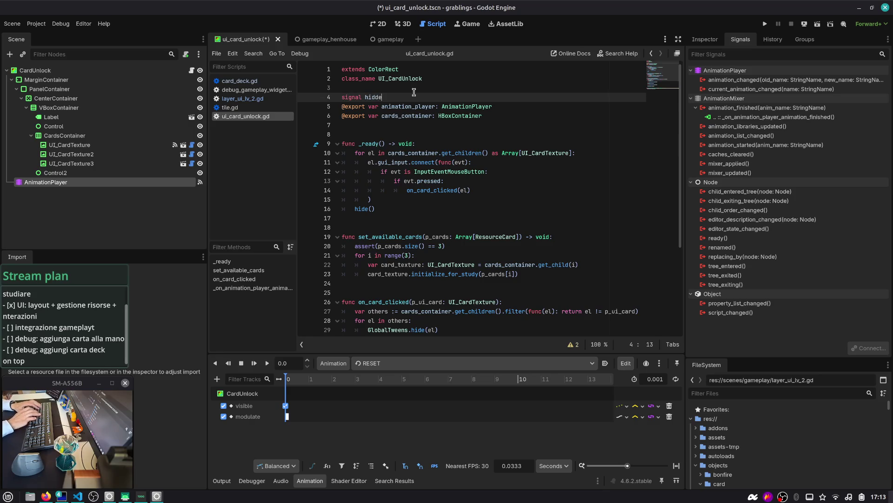
{"action": "type", "text": "n"}
{"action": "key", "text": "Return"}
- Replace the handler's pass with hidden.emit(), save, and rename the parameter to _anim_name
{"action": "scroll", "coordinate": [417, 305], "scroll_direction": "down", "scroll_amount": 4}
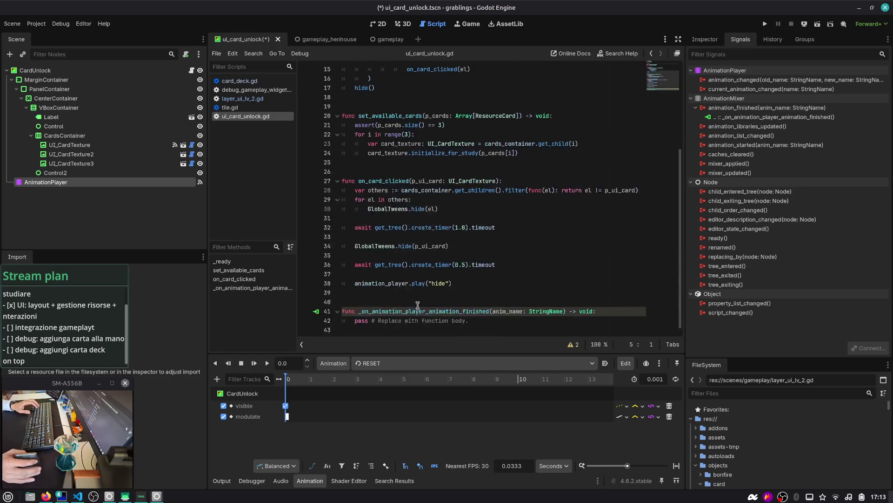
{"action": "left_click", "coordinate": [408, 321]}
{"action": "triple_click", "coordinate": [408, 320]}
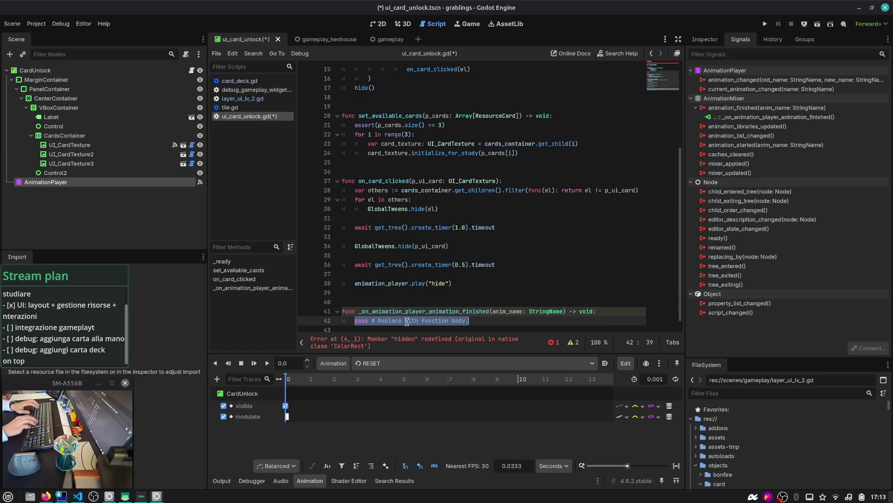
{"action": "type", "text": "hidden"}
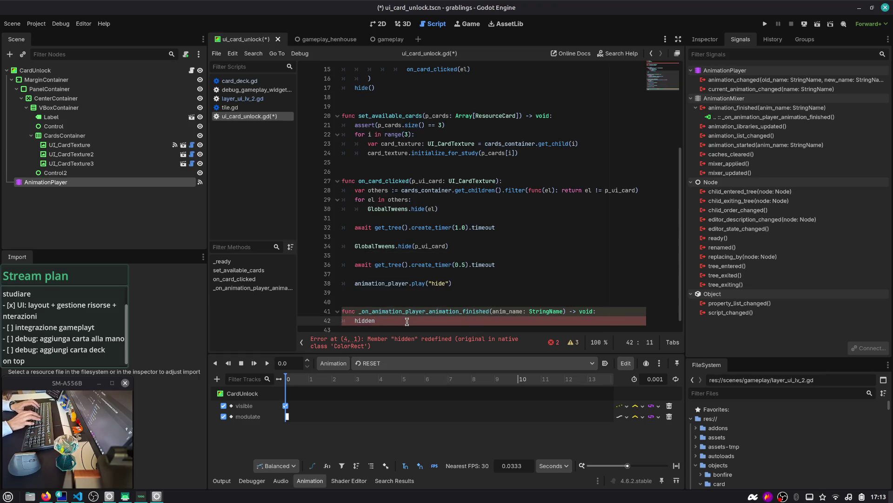
{"action": "type", "text": ".emit("}
{"action": "key", "text": "ctrl+s"}
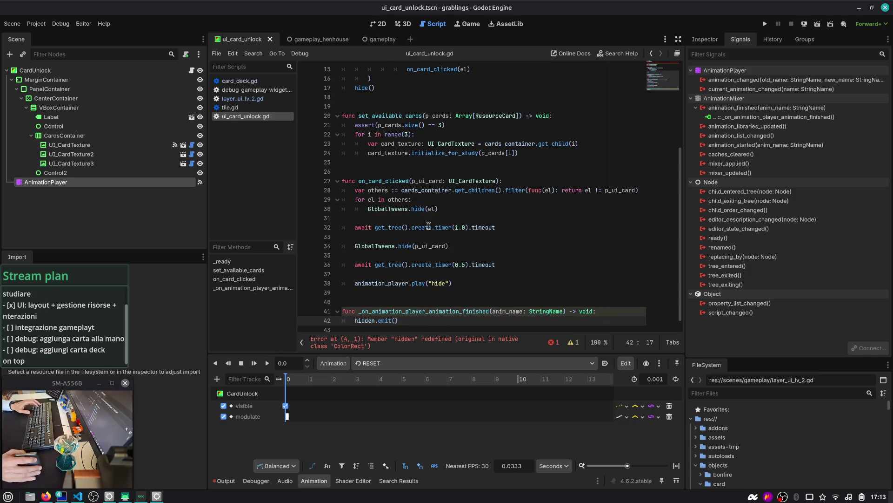
{"action": "left_click", "coordinate": [495, 311]}
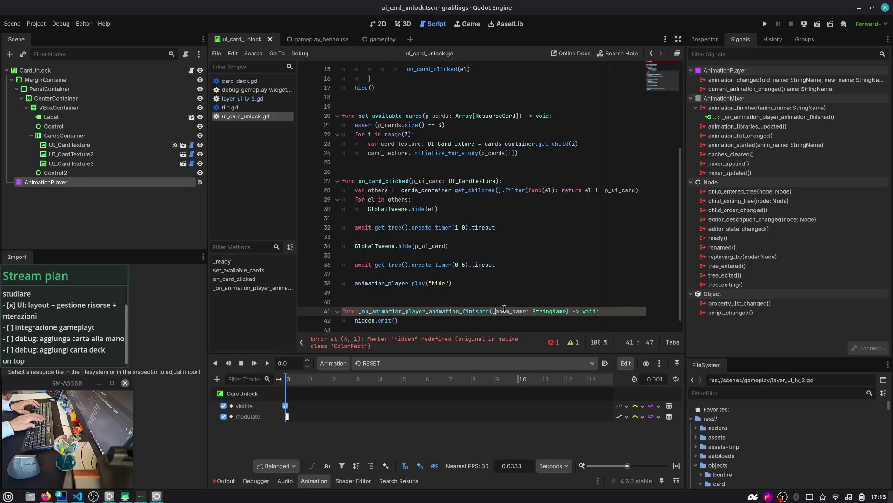
{"action": "type", "text": "_"}
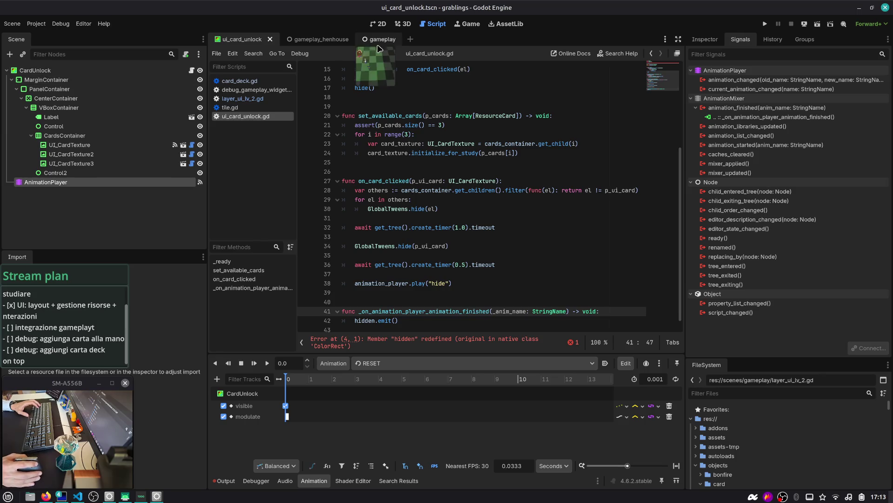
{"action": "left_click", "coordinate": [308, 39]}
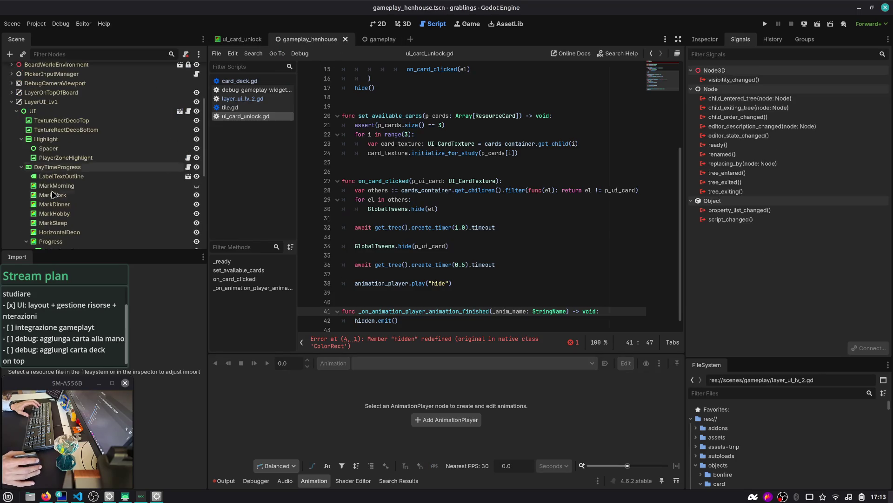
- Close the gameplay_henhouse scene and select the CardUnlock node
{"action": "left_click", "coordinate": [345, 39]}
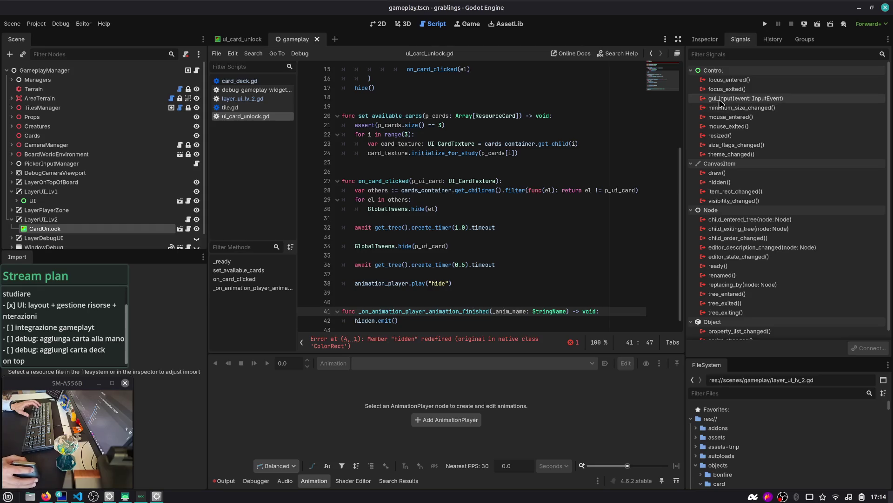
{"action": "left_click", "coordinate": [84, 219]}
{"action": "left_click", "coordinate": [76, 229]}
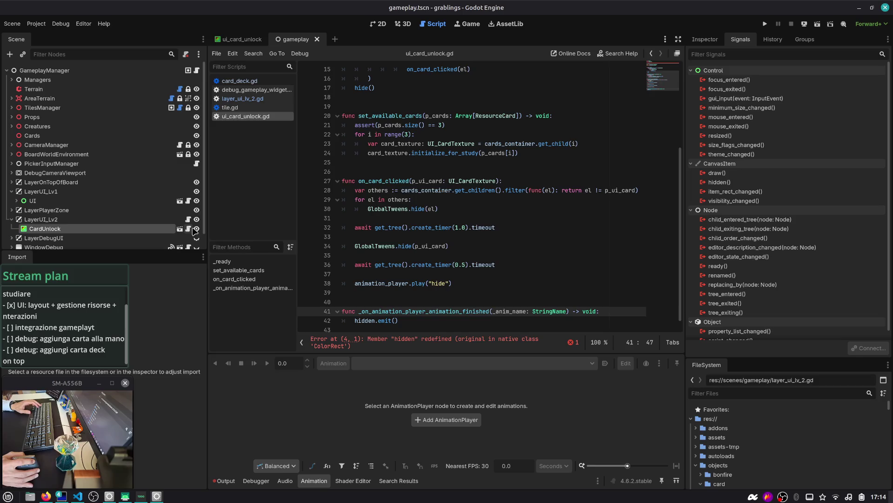
- Rename the signal on line 4 from hidden to animation_hidden_finished and save
{"action": "left_click", "coordinate": [354, 339]}
{"action": "double_click", "coordinate": [375, 97]}
{"action": "left_click", "coordinate": [398, 98]}
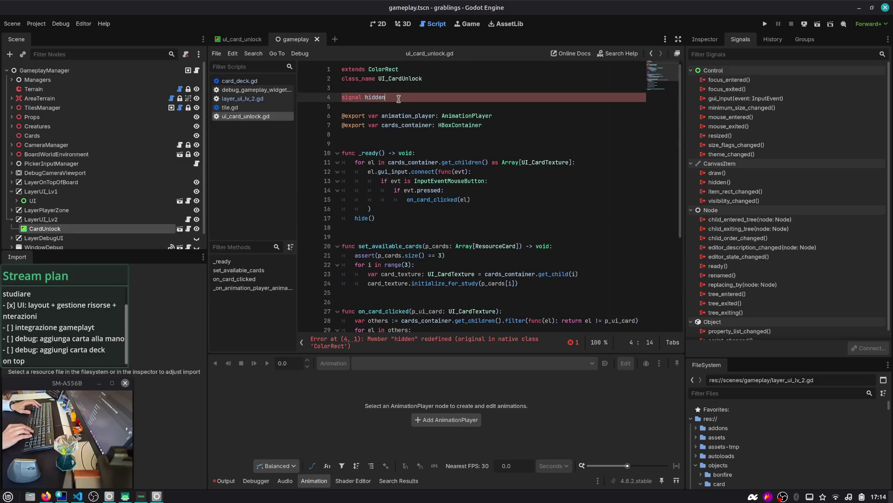
{"action": "key", "text": "ctrl+shift+Left"}
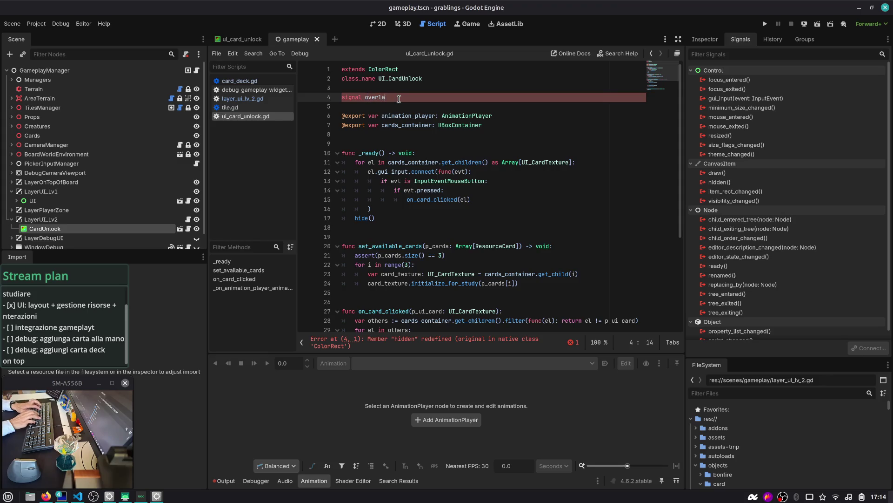
{"action": "type", "text": "y_hiddfe"}
{"action": "key", "text": "ctrl+shift+Left"}
{"action": "type", "text": "animation_hidden_finished"}
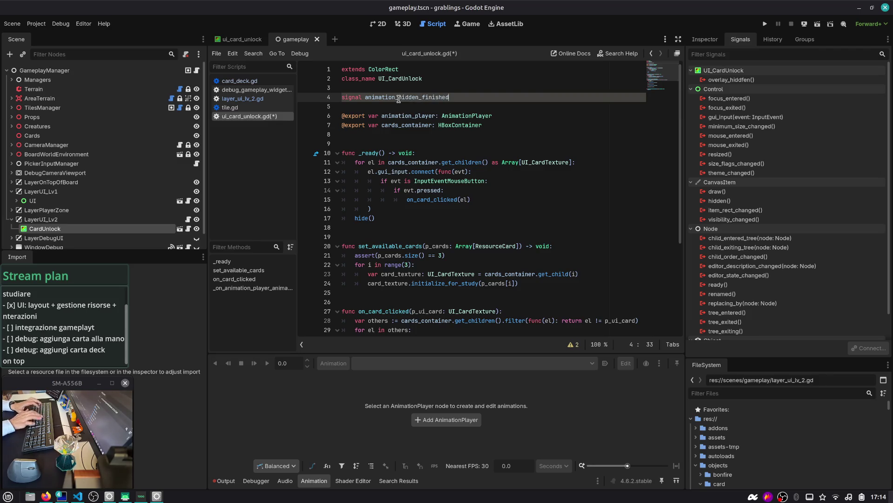
{"action": "key", "text": "ctrl+s"}
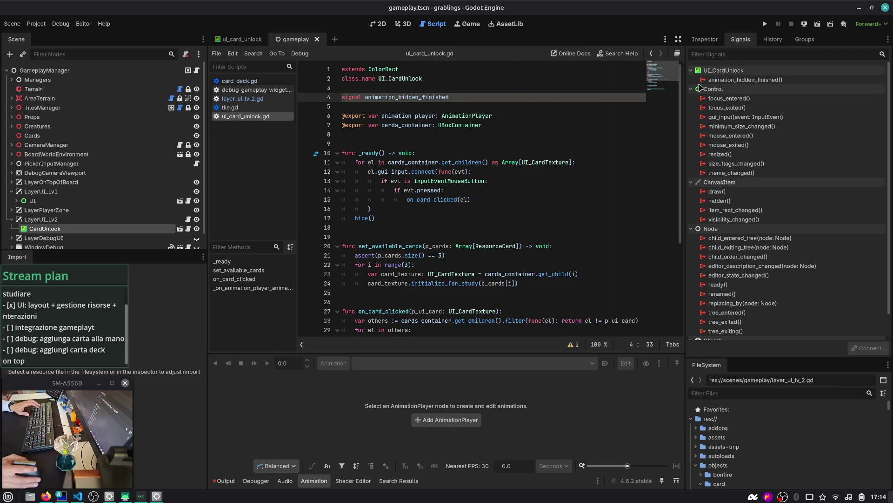
- Start connecting animation_hidden_finished, then cancel the connection dialog
{"action": "left_click", "coordinate": [692, 89]}
{"action": "double_click", "coordinate": [739, 80]}
{"action": "scroll", "coordinate": [361, 247], "scroll_direction": "down", "scroll_amount": 1}
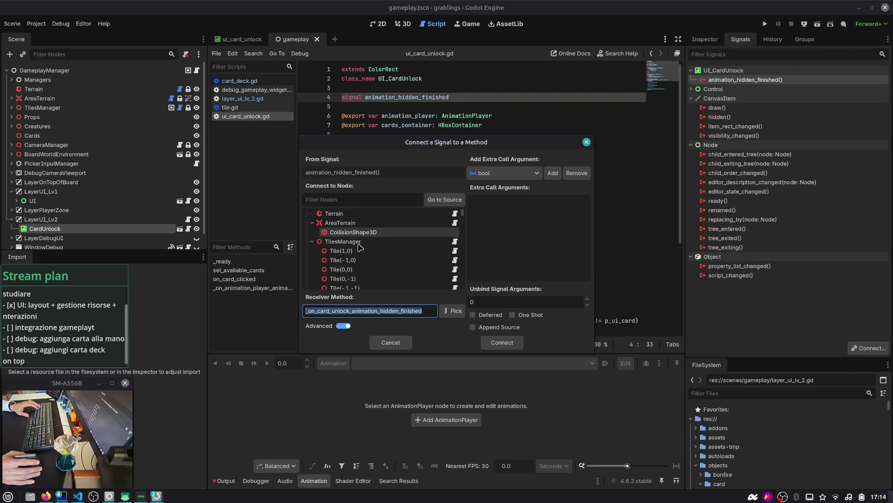
{"action": "scroll", "coordinate": [361, 246], "scroll_direction": "up", "scroll_amount": 3}
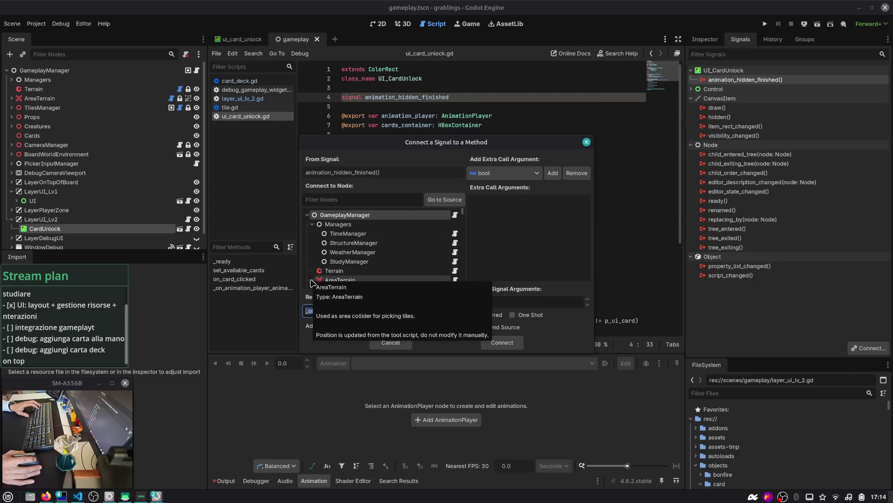
{"action": "key", "text": "Escape"}
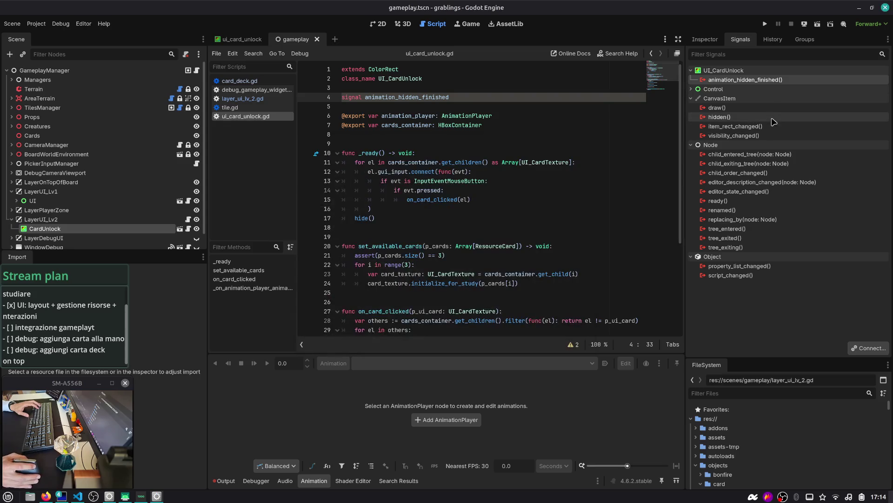
- Connect CardUnlock's hidden signal to LayerUI_Lv2, filtering the node list with 'layer'
{"action": "left_click", "coordinate": [773, 117]}
{"action": "double_click", "coordinate": [773, 118]}
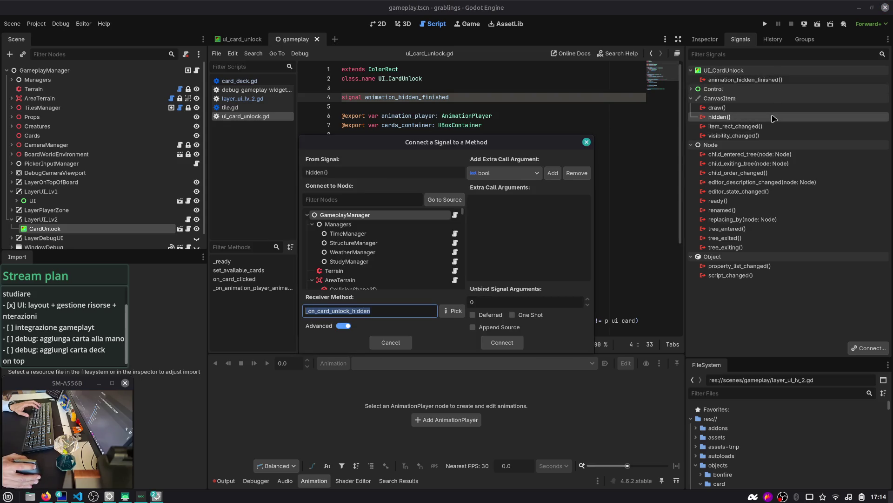
{"action": "scroll", "coordinate": [400, 245], "scroll_direction": "down", "scroll_amount": 5}
{"action": "scroll", "coordinate": [400, 244], "scroll_direction": "up", "scroll_amount": 10}
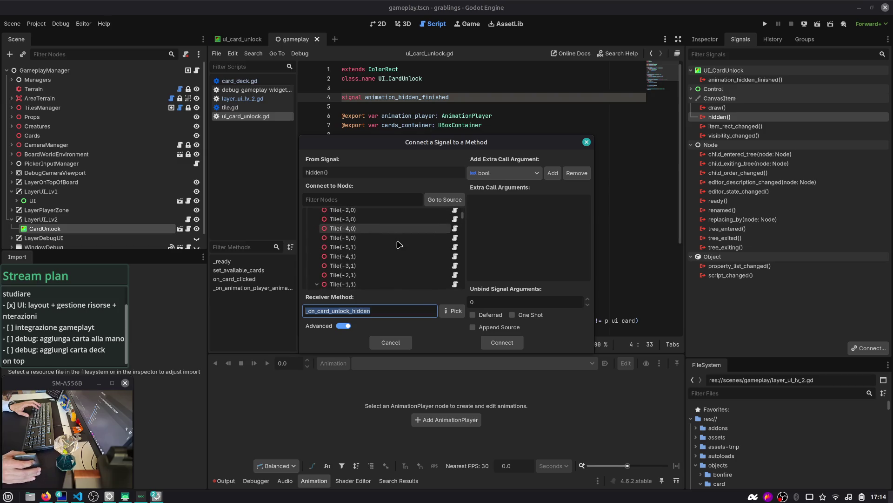
{"action": "left_click", "coordinate": [342, 198]}
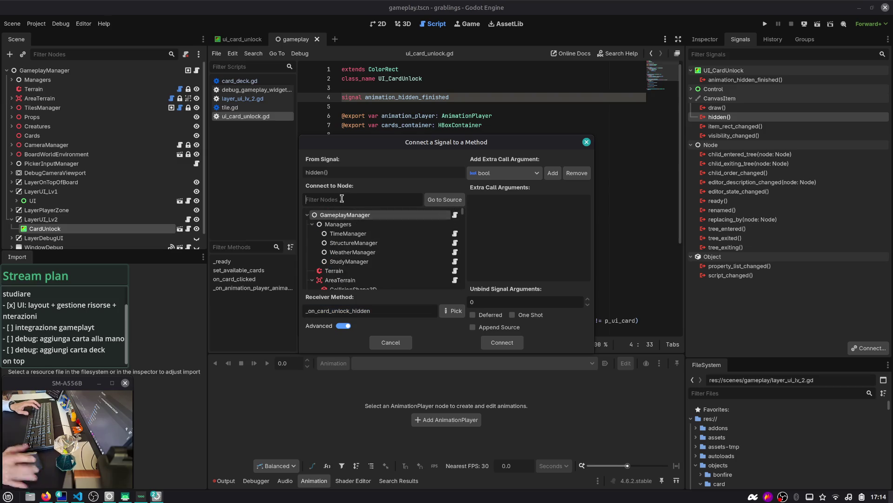
{"action": "type", "text": "layer"}
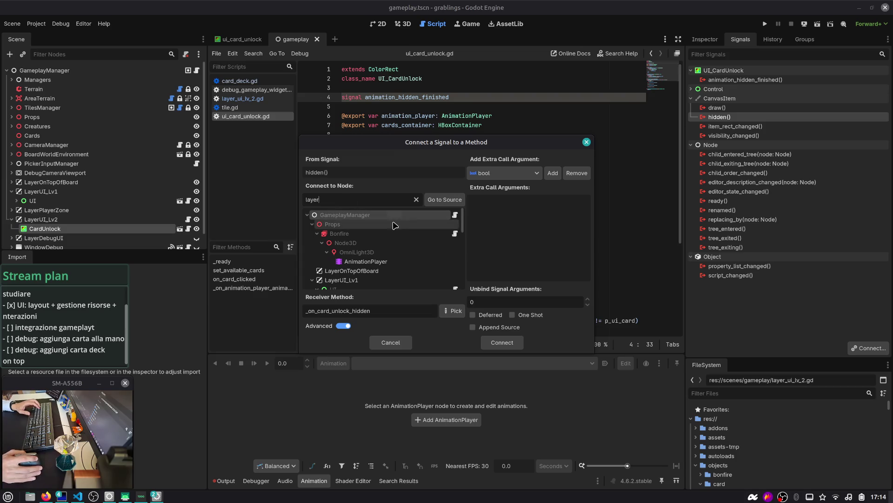
{"action": "scroll", "coordinate": [368, 246], "scroll_direction": "down", "scroll_amount": 5}
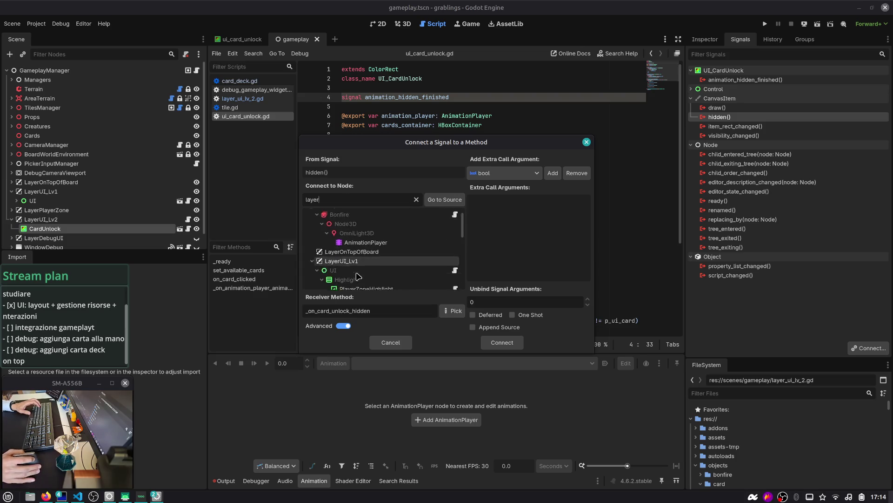
{"action": "double_click", "coordinate": [381, 249]}
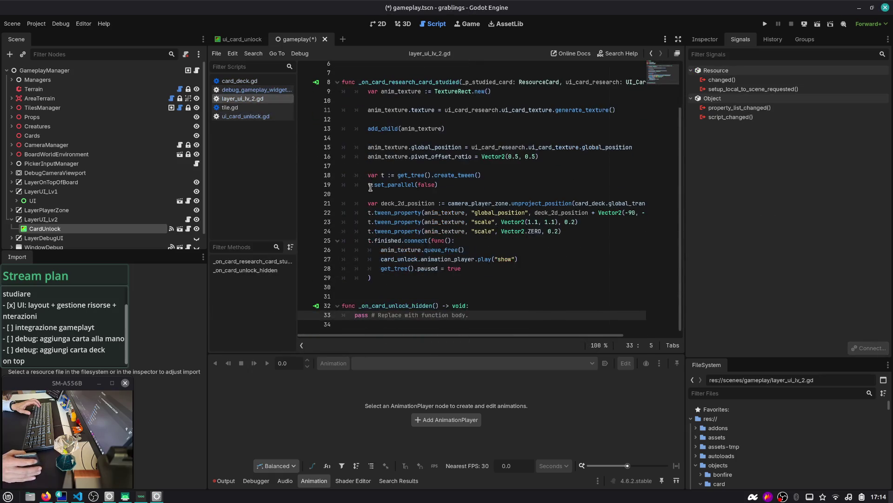
- Select the _on_card_unlock_hidden handler name, then move to the chat-and-terminal workspace
{"action": "left_click", "coordinate": [465, 315]}
{"action": "scroll", "coordinate": [486, 266], "scroll_direction": "up", "scroll_amount": 2}
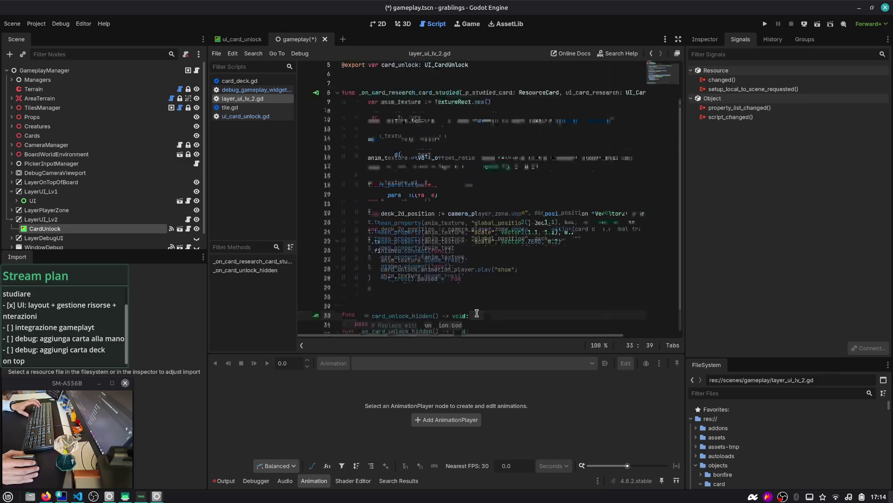
{"action": "scroll", "coordinate": [487, 263], "scroll_direction": "down", "scroll_amount": 2}
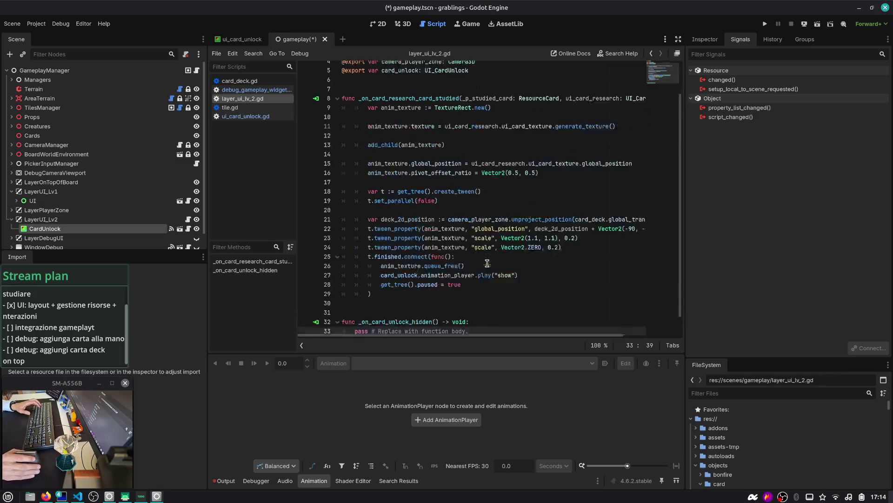
{"action": "double_click", "coordinate": [388, 305]}
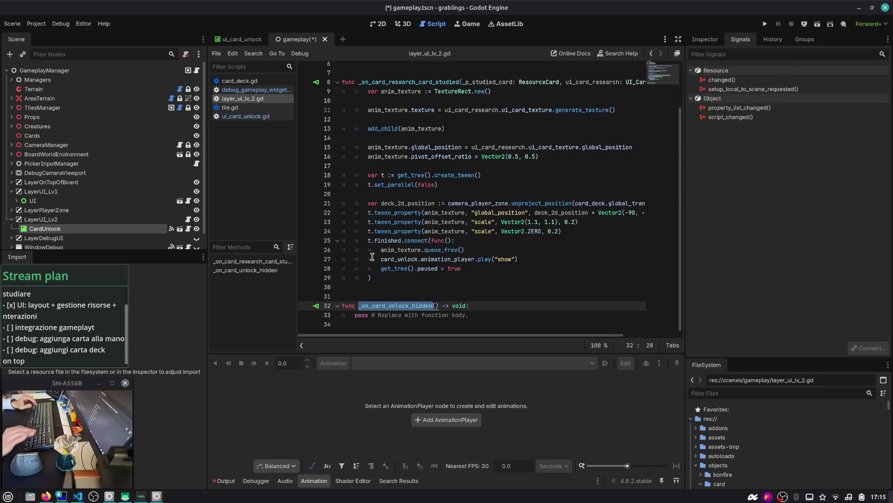
{"action": "key", "text": "ctrl+alt+Right"}
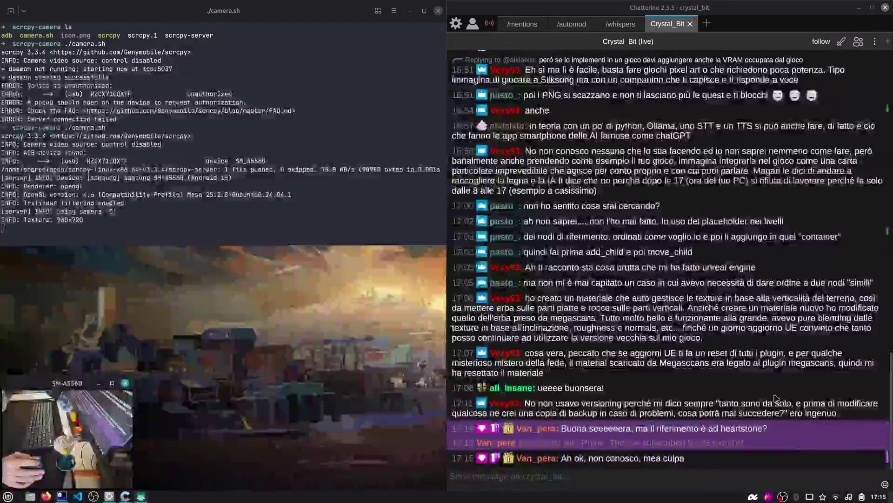
- Glance at the Chatterino chat, then return to Godot and save gameplay.tscn
{"action": "left_click", "coordinate": [808, 414]}
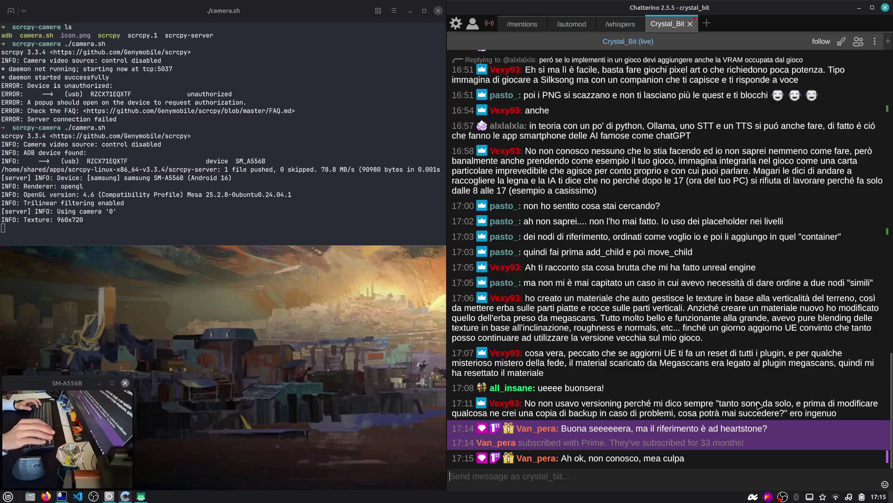
{"action": "key", "text": "ctrl+alt+Left"}
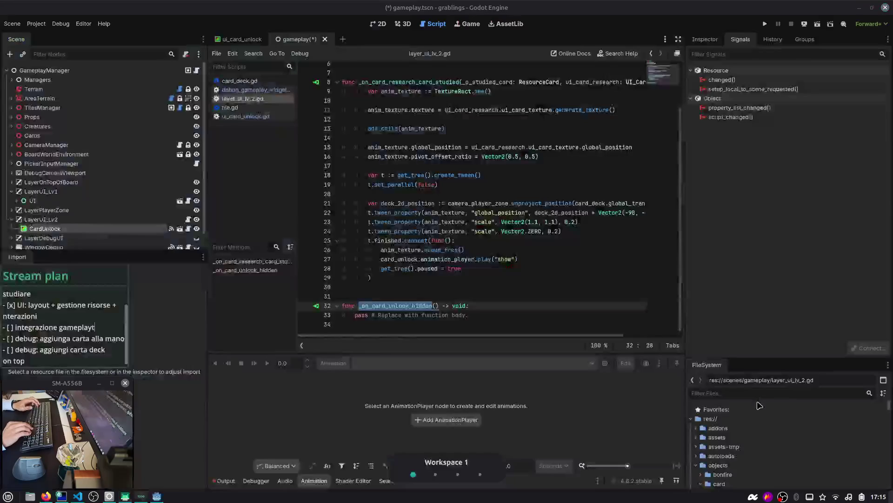
{"action": "left_click", "coordinate": [523, 213]}
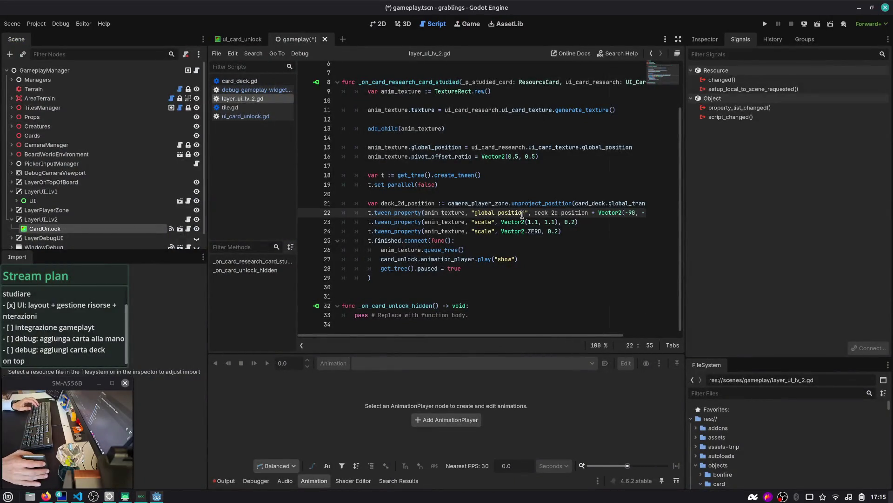
{"action": "left_click", "coordinate": [380, 289]}
{"action": "key", "text": "ctrl+s"}
{"action": "key", "text": "alt+Tab"}
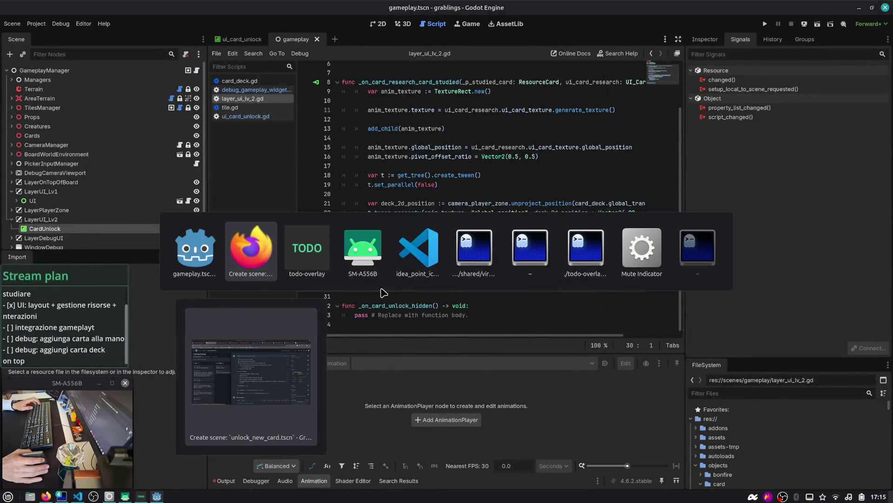
- In VS Code, open the Git Graph history for grablings-src and scroll to March commits
{"action": "key", "text": "alt+Tab"}
{"action": "key", "text": "alt+Tab"}
{"action": "key", "text": "alt+Tab"}
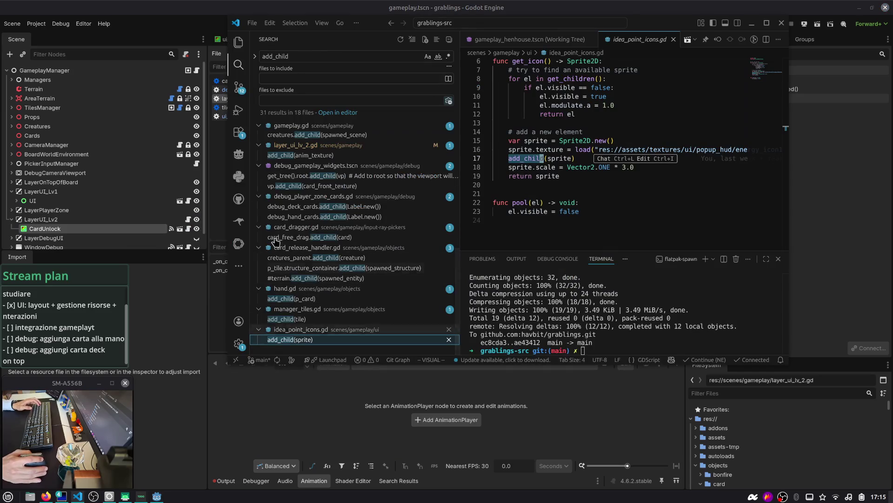
{"action": "left_click", "coordinate": [239, 65]}
{"action": "left_click", "coordinate": [399, 360]}
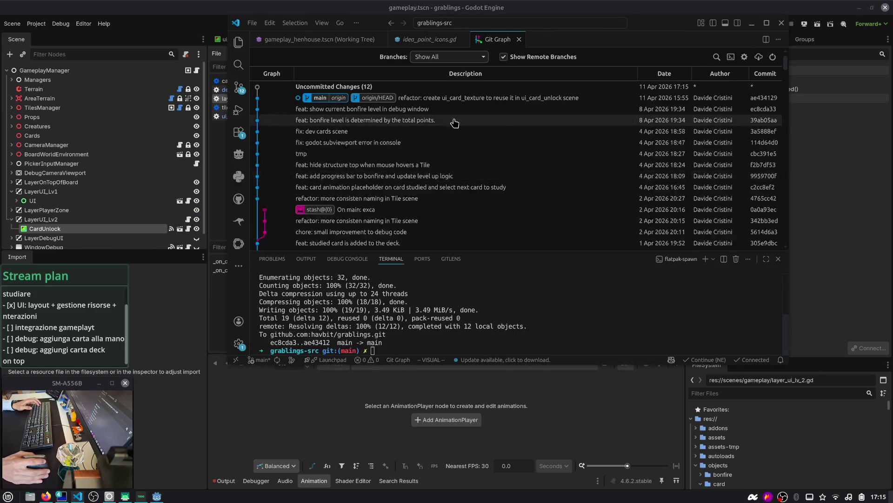
{"action": "scroll", "coordinate": [454, 122], "scroll_direction": "down", "scroll_amount": 10}
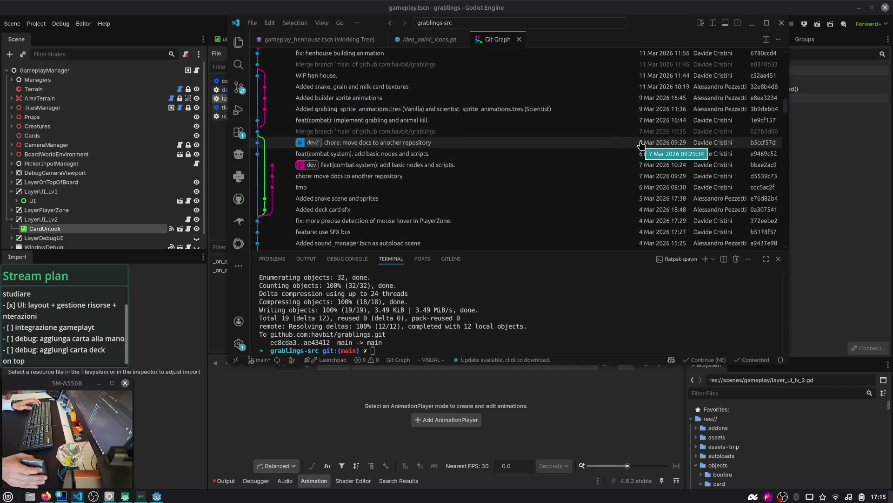
- Inspect the dev2 commit's actions without checking out, then minimize VS Code back to Godot
{"action": "right_click", "coordinate": [620, 143]}
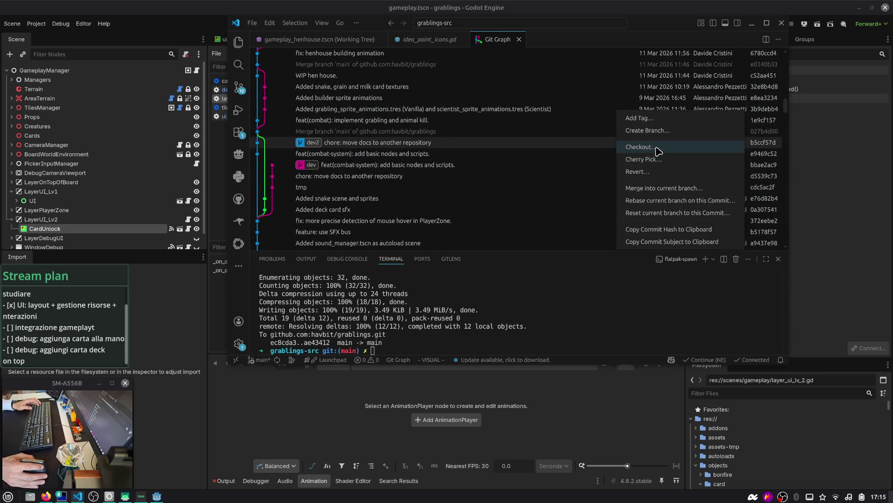
{"action": "key", "text": "Escape"}
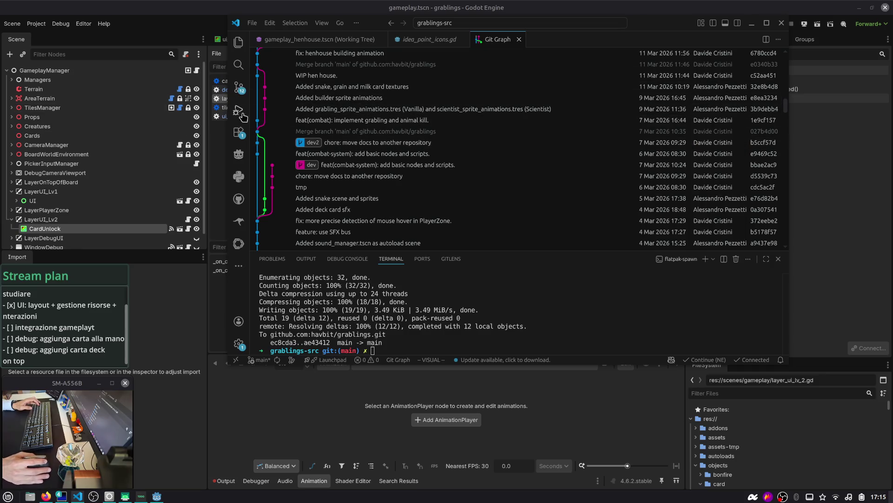
{"action": "left_click", "coordinate": [751, 23]}
{"action": "left_click", "coordinate": [392, 213]}
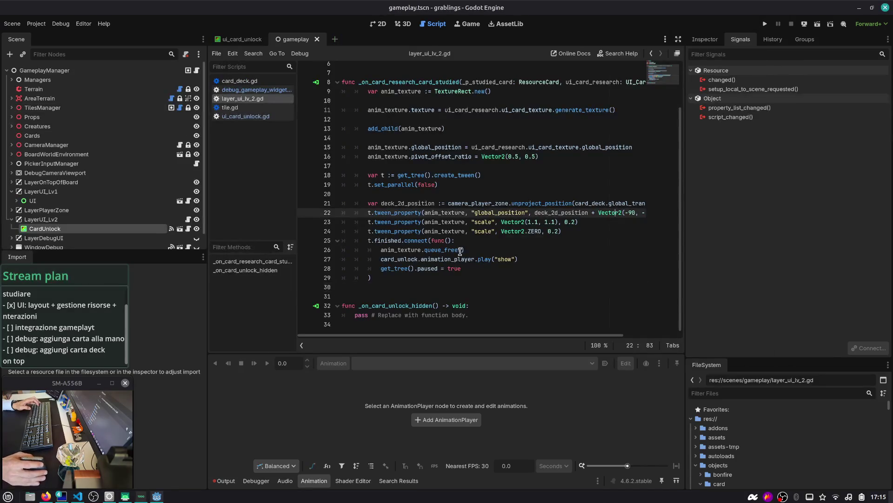
- Select lines 9–29 of the _on_card_research_card_studied function in layer_ui_lv_2.gd
{"action": "key", "text": "Down"}
{"action": "scroll", "coordinate": [392, 215], "scroll_direction": "up", "scroll_amount": 2}
{"action": "left_click", "coordinate": [384, 135]}
{"action": "left_click", "coordinate": [384, 145]}
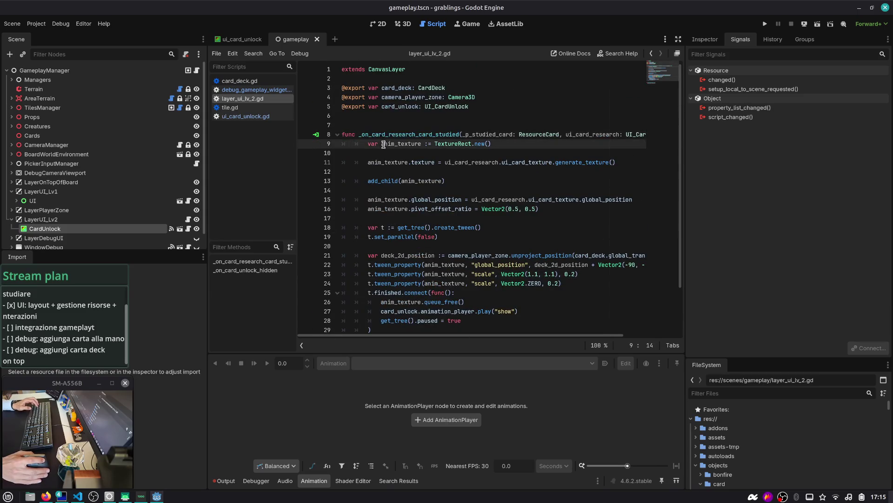
{"action": "scroll", "coordinate": [385, 149], "scroll_direction": "right", "scroll_amount": 3}
{"action": "scroll", "coordinate": [385, 148], "scroll_direction": "left", "scroll_amount": 3}
{"action": "left_click_drag", "start_coordinate": [384, 145], "coordinate": [381, 277]}
{"action": "left_click", "coordinate": [381, 277]}
- Undo the last edit, save layer_ui_lv_2.gd, and switch to the browser's roadmap issue
{"action": "scroll", "coordinate": [426, 185], "scroll_direction": "up", "scroll_amount": 2}
{"action": "key", "text": "ctrl+z"}
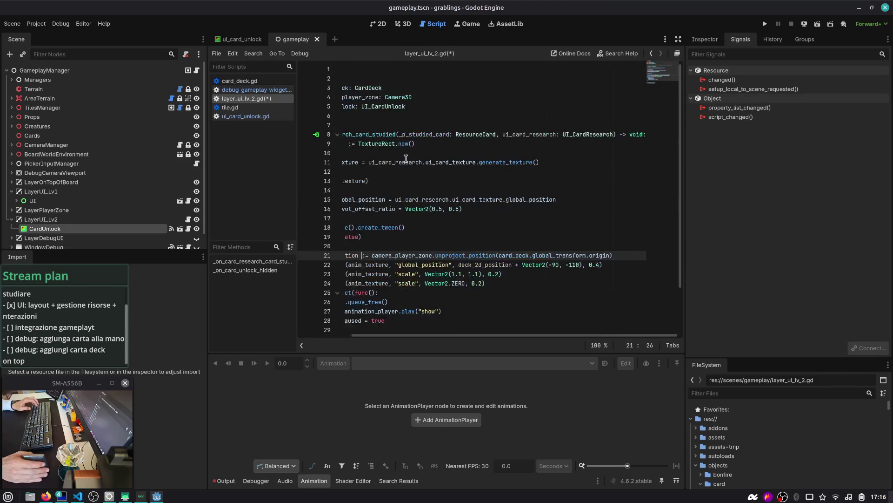
{"action": "left_click", "coordinate": [401, 128]}
{"action": "key", "text": "ctrl+s"}
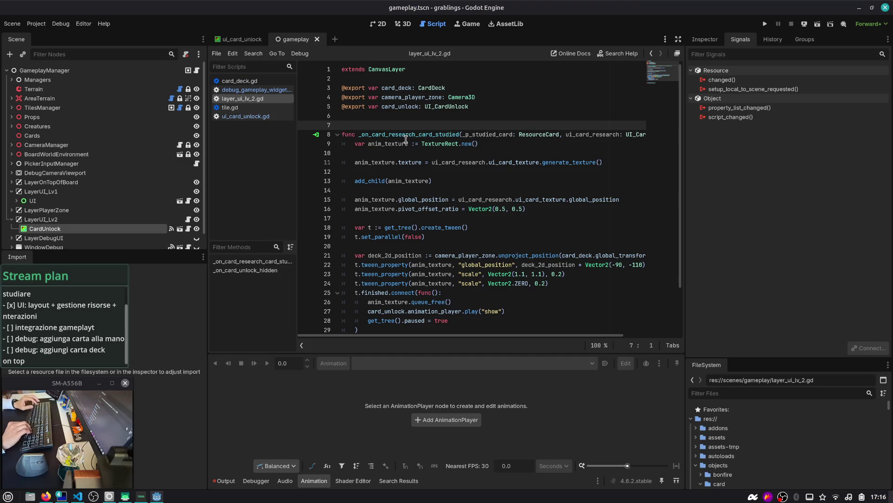
{"action": "key", "text": "alt+Tab"}
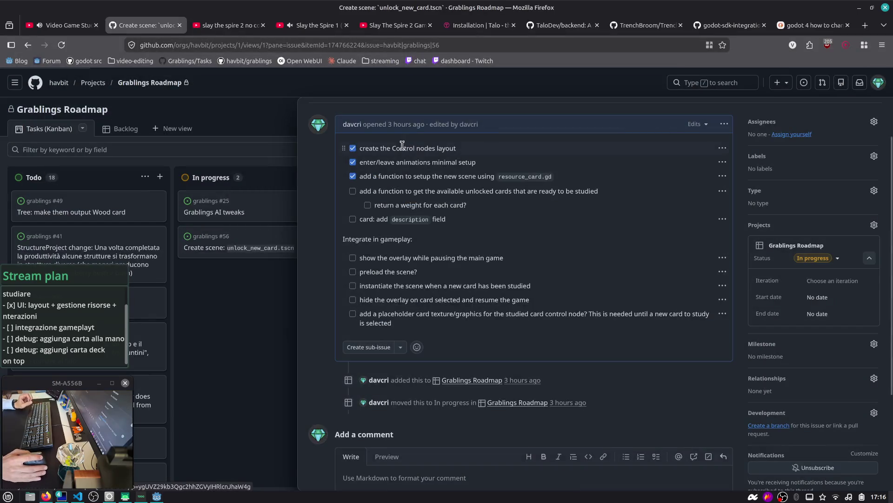
- Play the Slay the Spire 1 (Ironclad) video and seek to the combat scene near 32 minutes
{"action": "left_click", "coordinate": [221, 27]}
{"action": "left_click", "coordinate": [310, 25]}
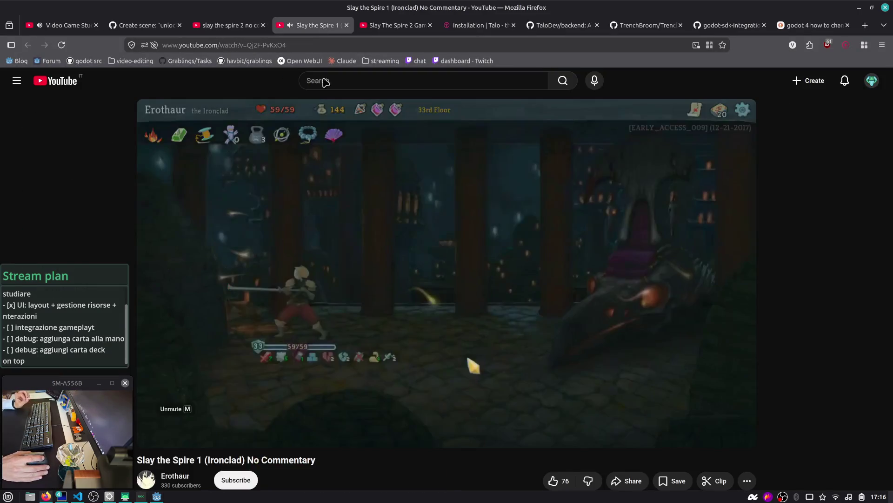
{"action": "scroll", "coordinate": [391, 228], "scroll_direction": "down", "scroll_amount": 3}
{"action": "left_click", "coordinate": [391, 228]}
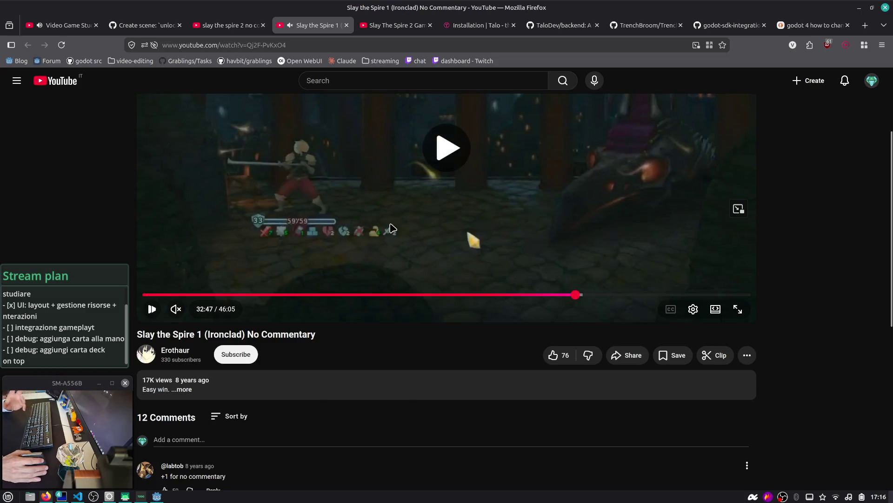
{"action": "scroll", "coordinate": [392, 233], "scroll_direction": "up", "scroll_amount": 3}
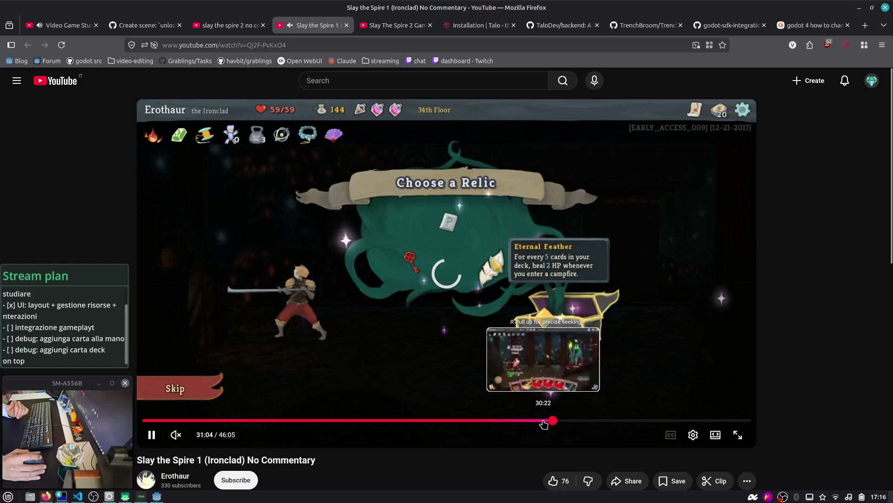
{"action": "left_click", "coordinate": [566, 422]}
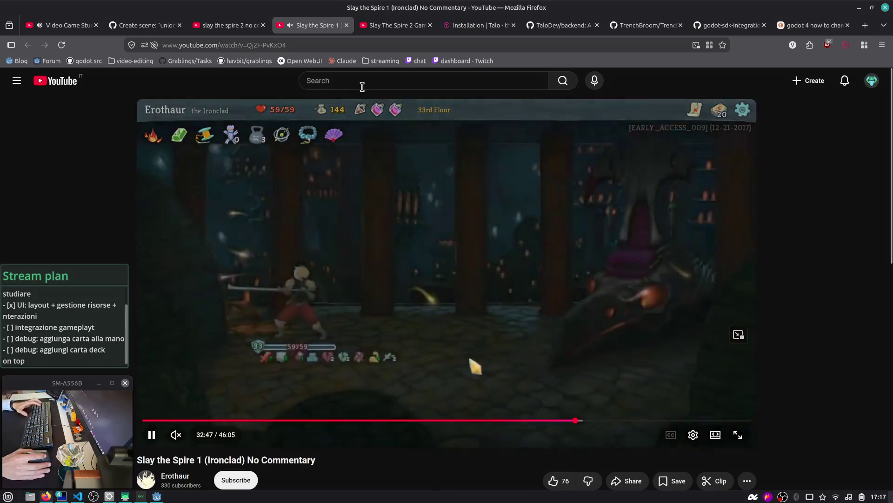
- Search YouTube for 'inscryption gameplay', watch the Inscryption Review briefly, then close its tab
{"action": "left_click", "coordinate": [361, 85]}
{"action": "type", "text": "inscryption gameplay"}
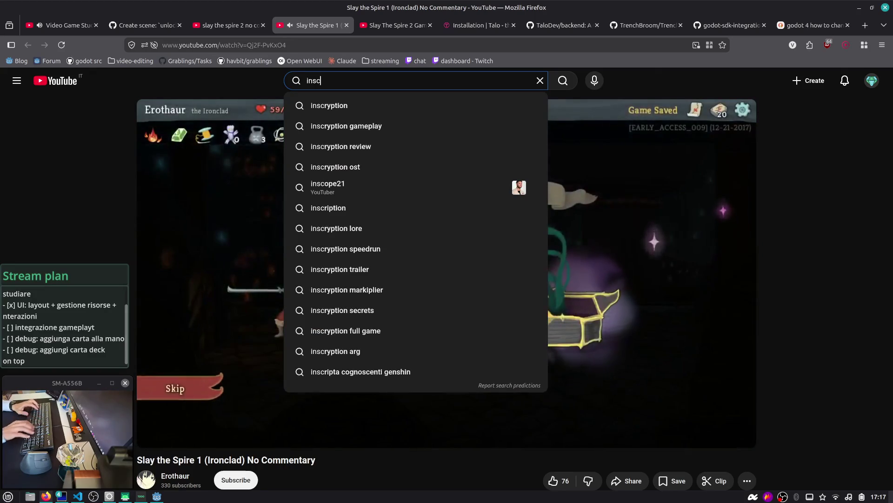
{"action": "key", "text": "Return"}
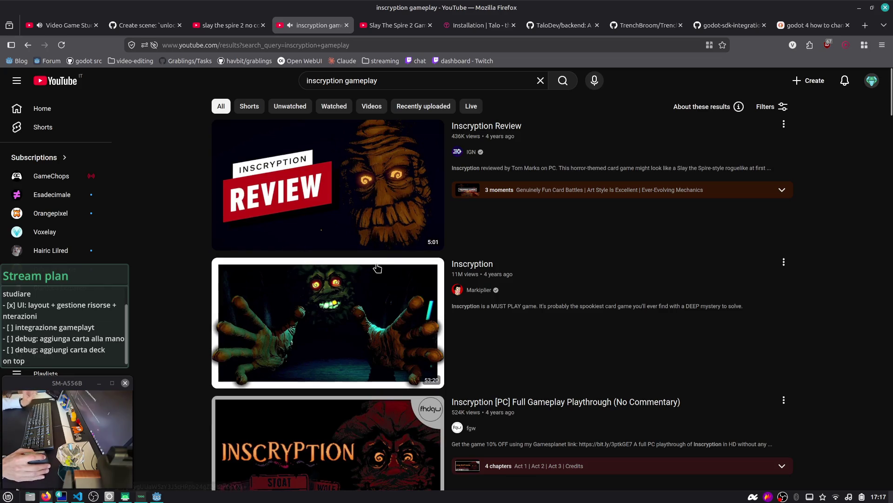
{"action": "left_click", "coordinate": [367, 216]}
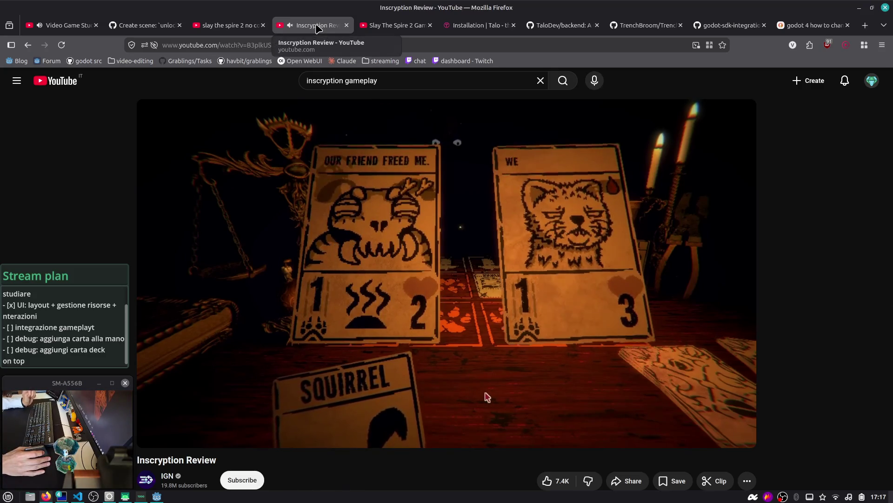
{"action": "middle_click", "coordinate": [316, 29]}
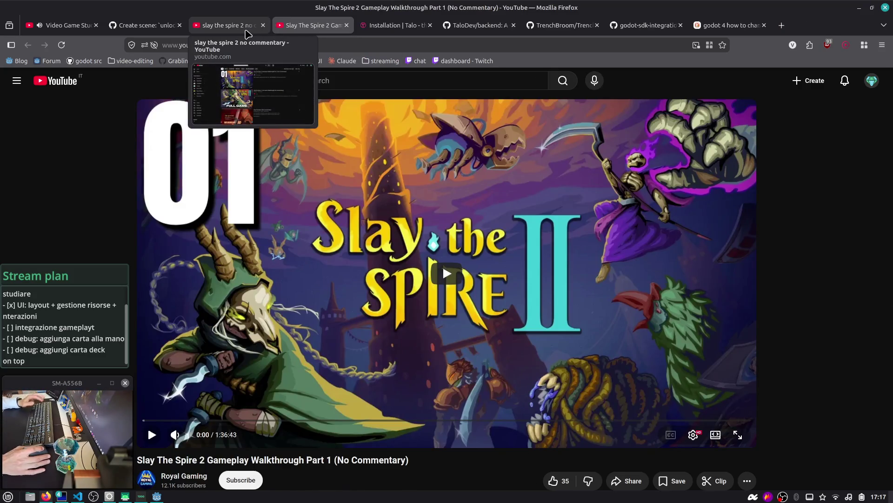
{"action": "key", "text": "alt+Tab"}
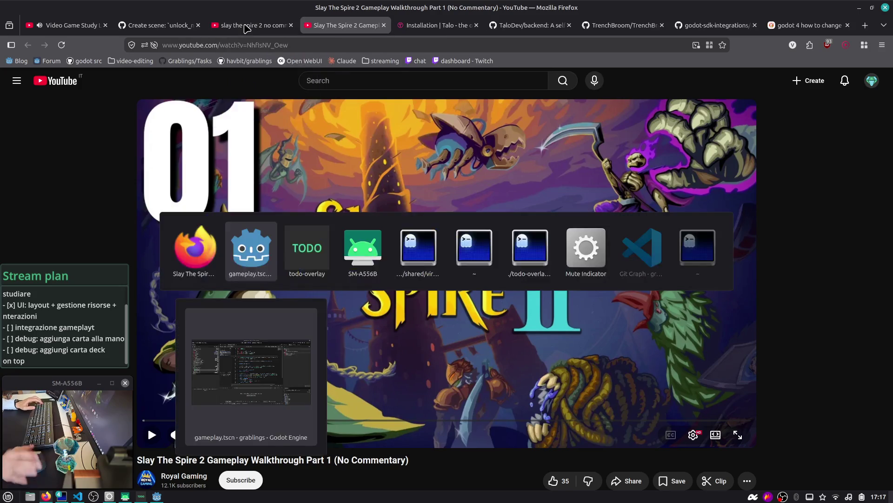
- Check the stream chat, then search YouTube for 'slay the spire 2 decompiled'
{"action": "key", "text": "ctrl+alt+Right"}
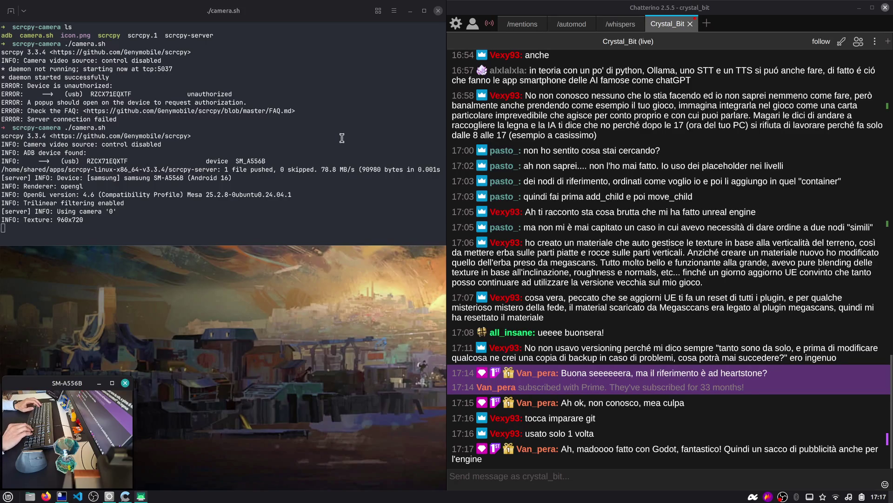
{"action": "key", "text": "ctrl+alt+Left"}
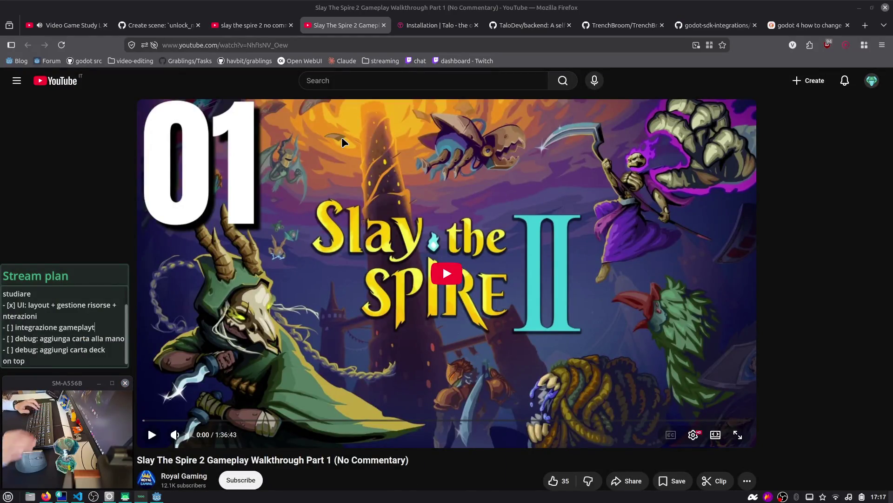
{"action": "left_click", "coordinate": [342, 77]}
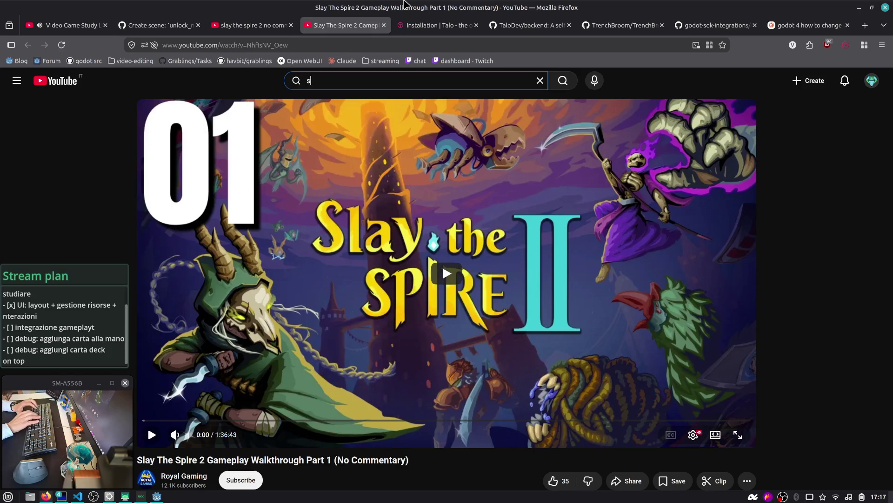
{"action": "type", "text": "lay the spire 2 de"}
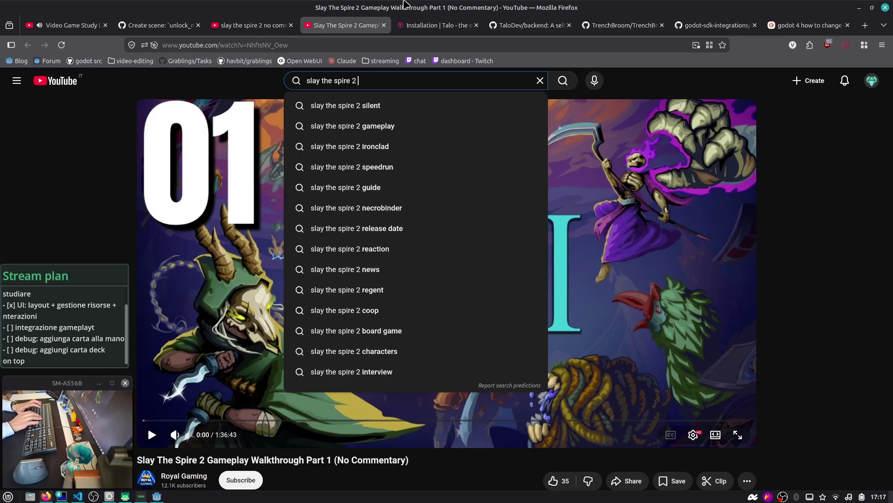
{"action": "type", "text": "compiled"}
{"action": "key", "text": "Return"}
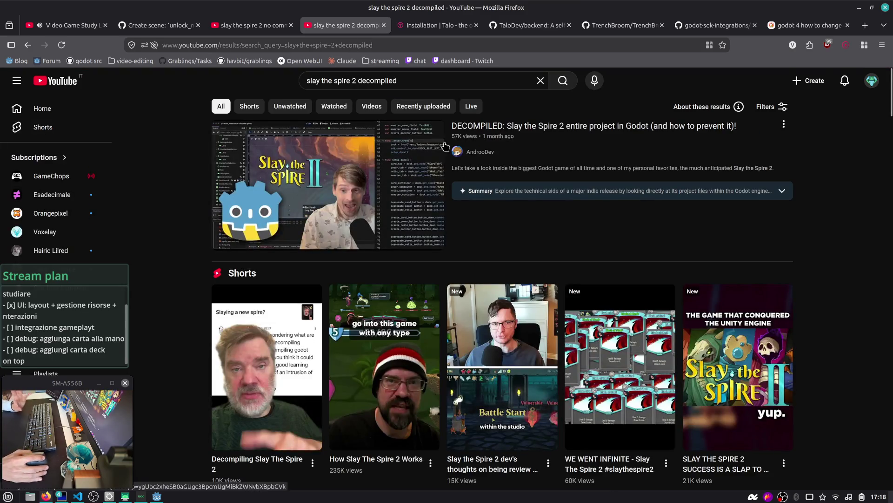
- Open the DECOMPILED: Slay the Spire 2 video, skip through 0:33, 1:56, 3:31, 4:31, then pause
{"action": "left_click", "coordinate": [506, 125]}
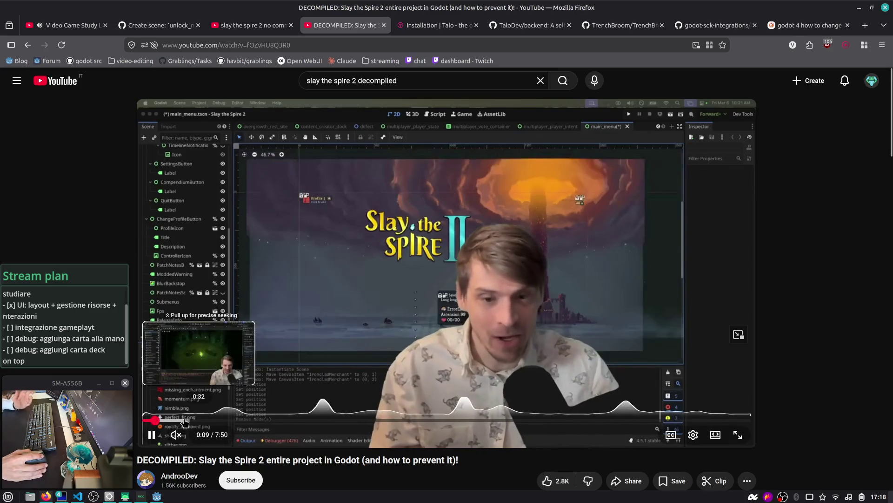
{"action": "left_click", "coordinate": [185, 420]}
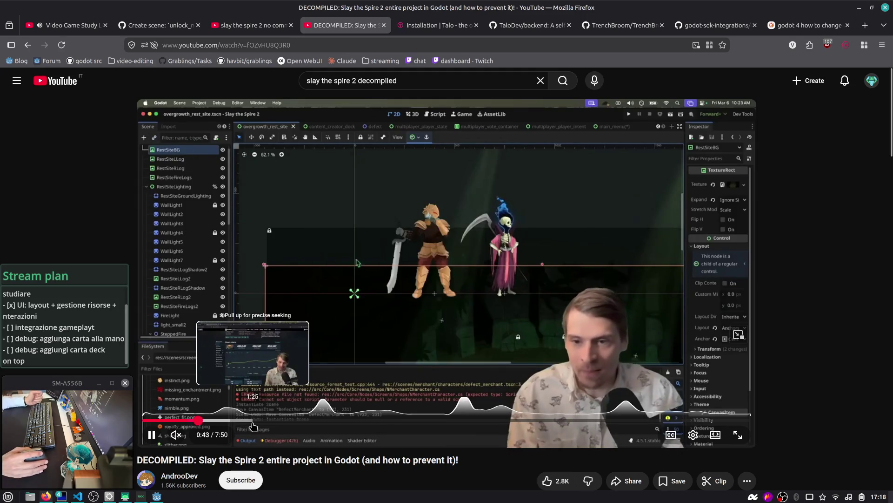
{"action": "left_click", "coordinate": [293, 422]}
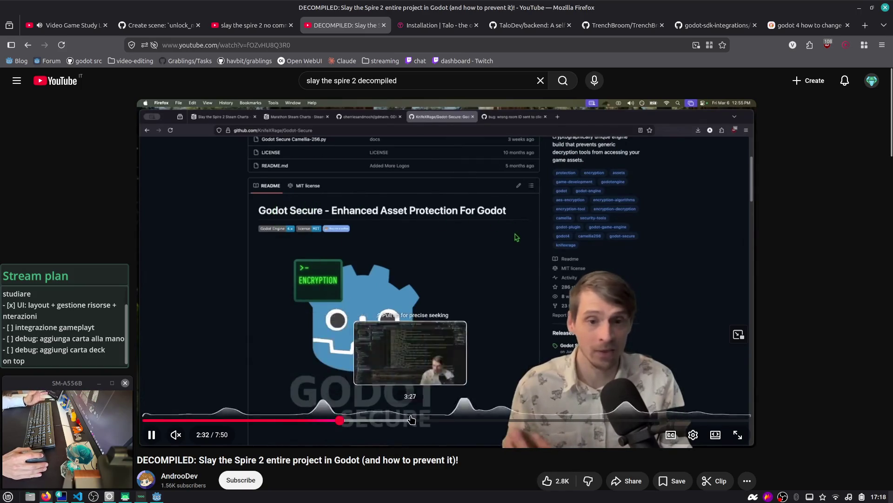
{"action": "left_click", "coordinate": [415, 420]}
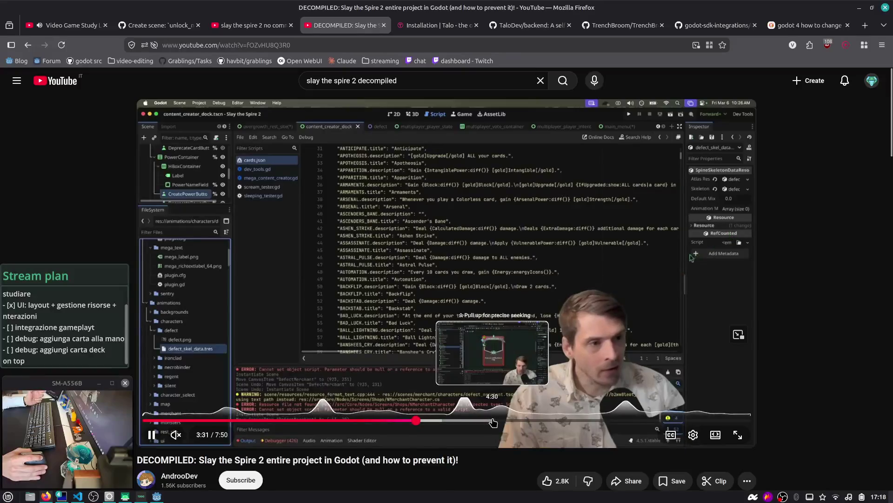
{"action": "left_click", "coordinate": [492, 420]}
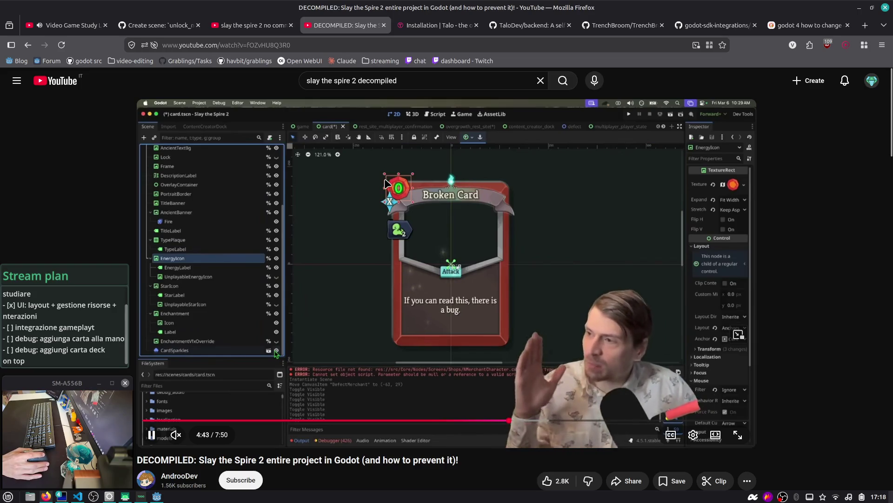
{"action": "left_click", "coordinate": [465, 186]}
- Web-search for github gd decompile and open the GDRETools/gdsdecomp repository
{"action": "mouse_move", "coordinate": [430, 23]}
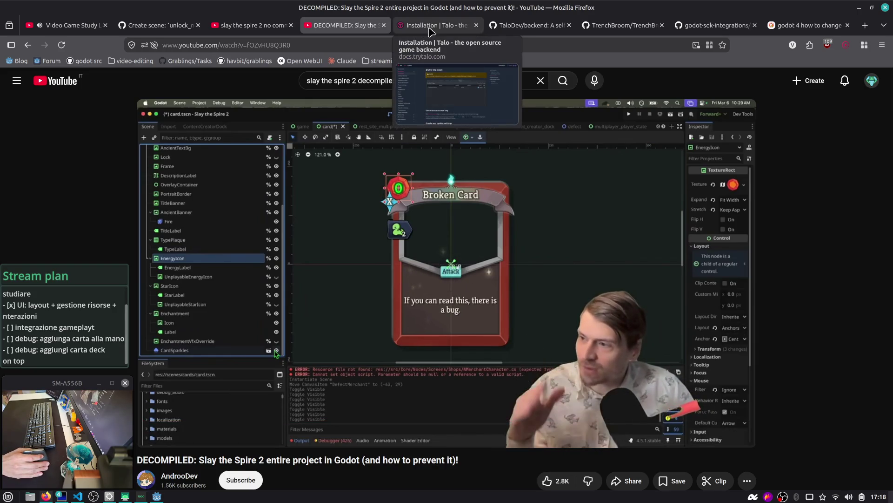
{"action": "left_click", "coordinate": [541, 43]}
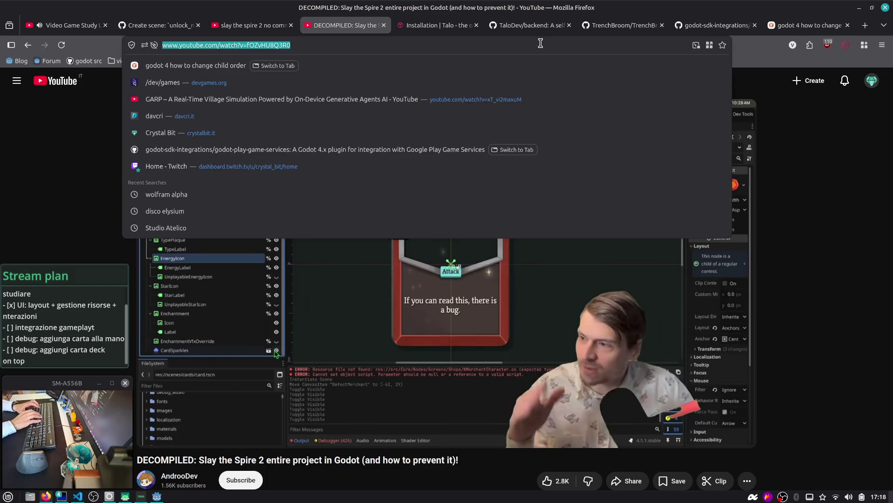
{"action": "type", "text": "gd"}
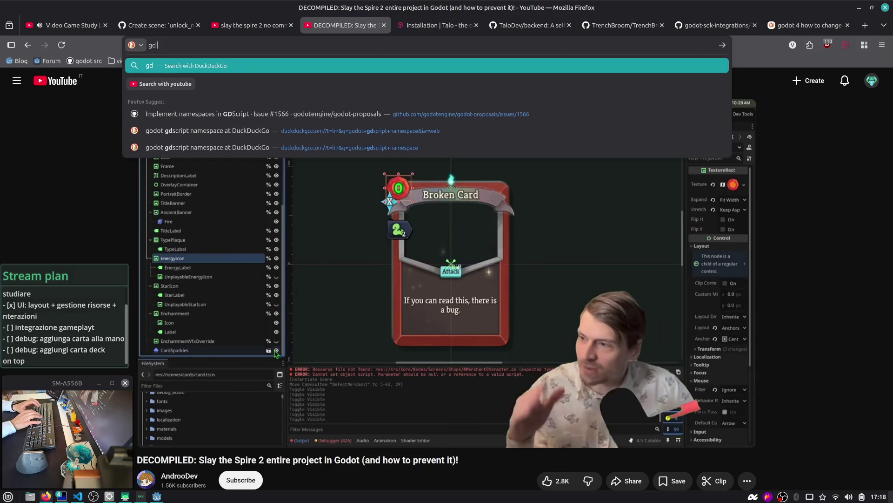
{"action": "type", "text": "decompile"}
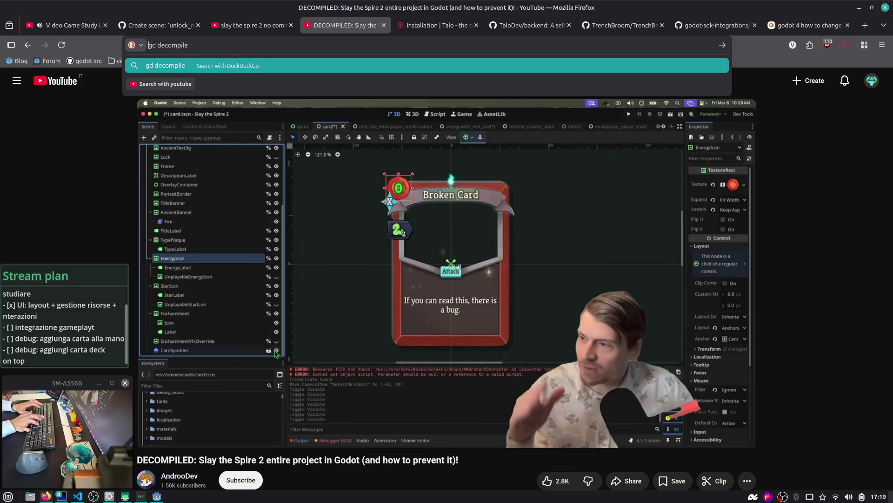
{"action": "type", "text": "ithub"}
{"action": "key", "text": "Return"}
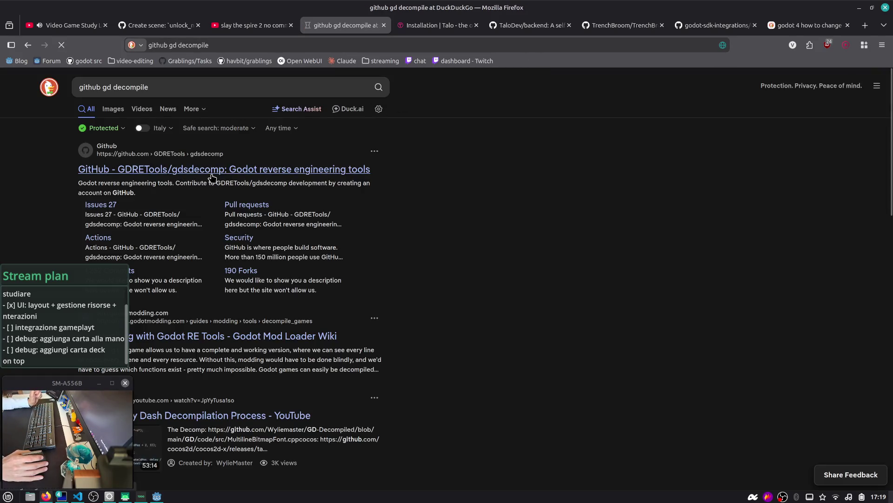
{"action": "left_click", "coordinate": [212, 170]}
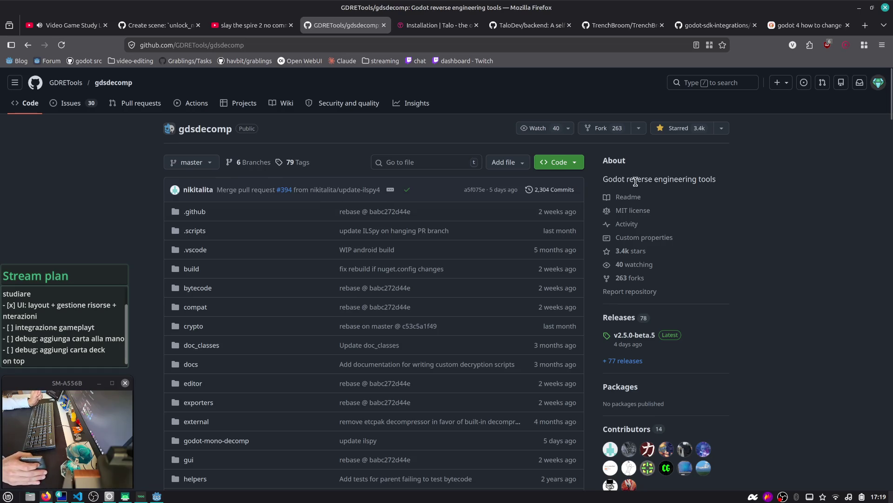
- Read through the gdsdecomp README, then close its tab
{"action": "scroll", "coordinate": [468, 195], "scroll_direction": "down", "scroll_amount": 15}
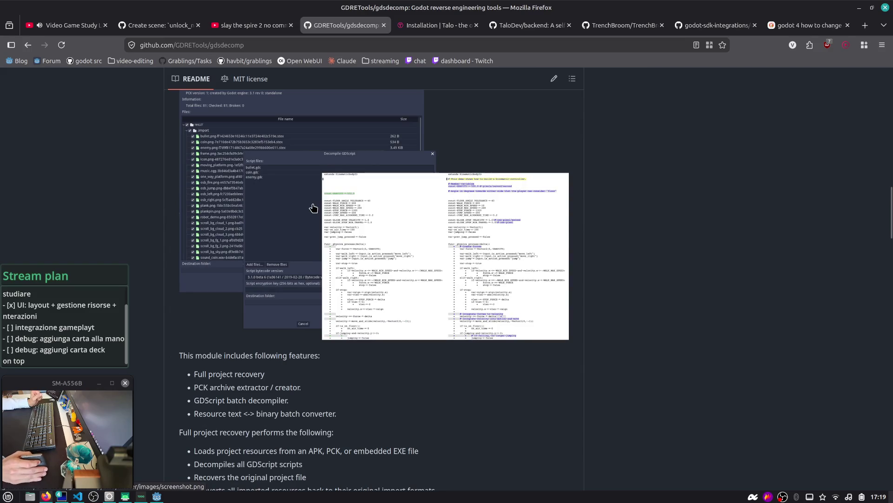
{"action": "scroll", "coordinate": [293, 209], "scroll_direction": "down", "scroll_amount": 4}
{"action": "scroll", "coordinate": [294, 209], "scroll_direction": "down", "scroll_amount": 4}
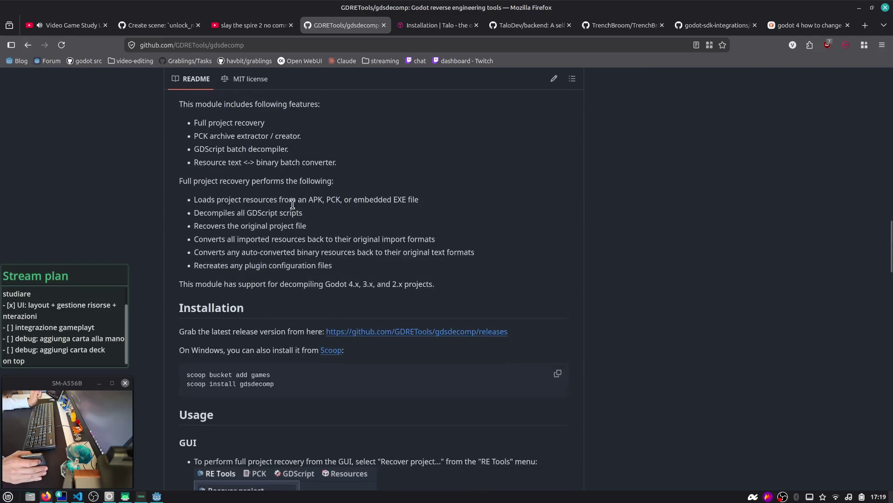
{"action": "scroll", "coordinate": [293, 207], "scroll_direction": "up", "scroll_amount": 20}
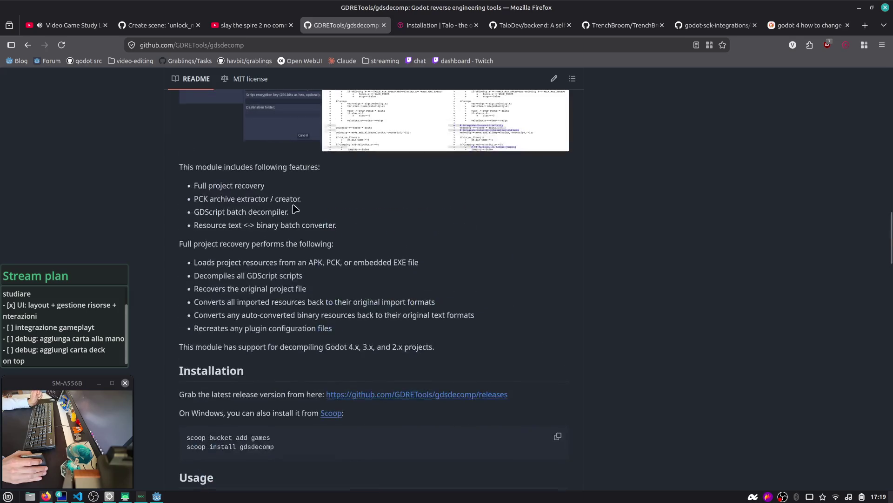
{"action": "scroll", "coordinate": [295, 208], "scroll_direction": "up", "scroll_amount": 7}
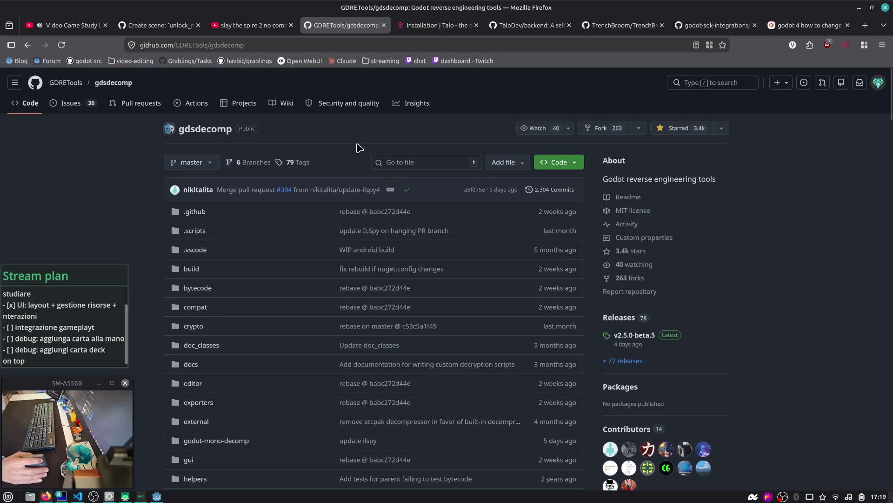
{"action": "scroll", "coordinate": [360, 148], "scroll_direction": "down", "scroll_amount": 17}
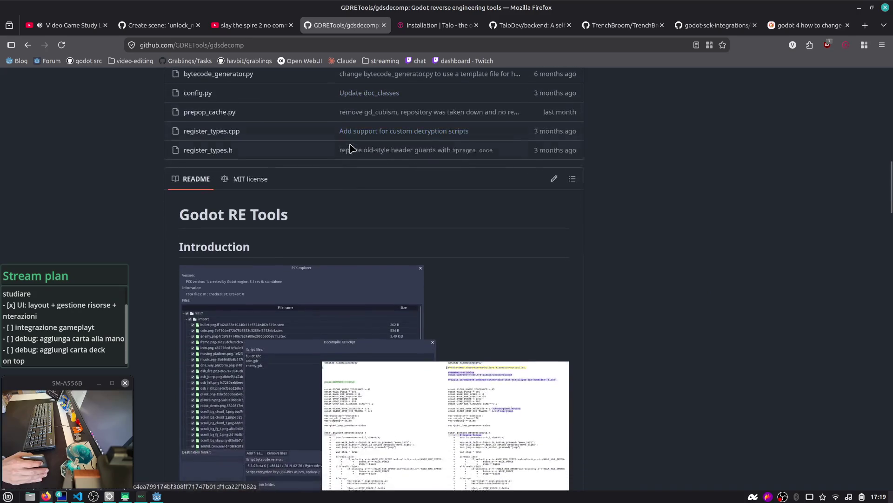
{"action": "scroll", "coordinate": [351, 148], "scroll_direction": "down", "scroll_amount": 6}
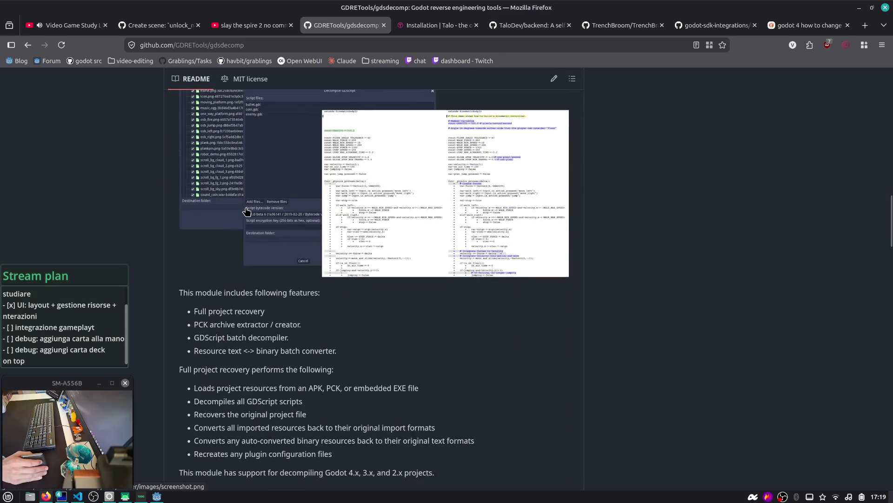
{"action": "scroll", "coordinate": [258, 214], "scroll_direction": "down", "scroll_amount": 10}
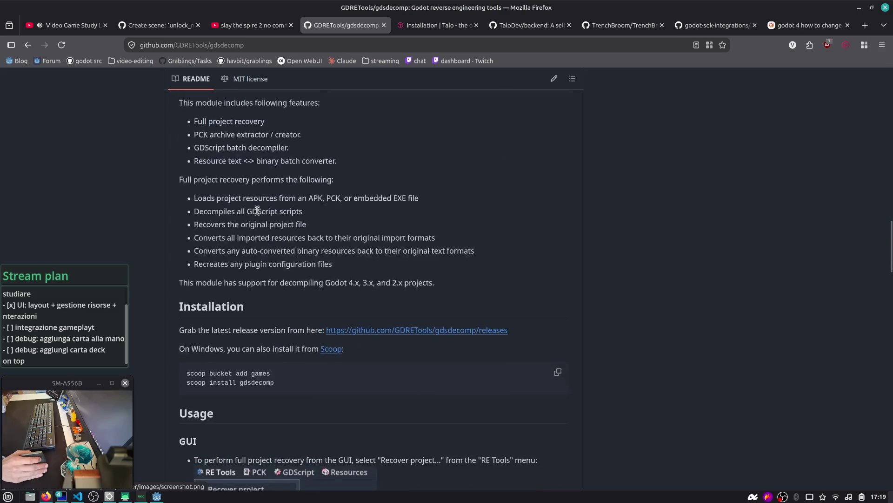
{"action": "middle_click", "coordinate": [346, 25]}
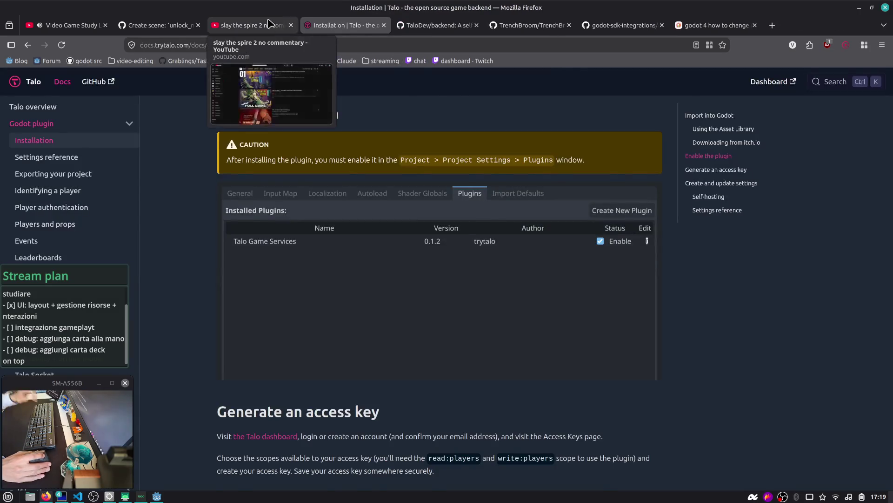
- Reopen recently closed tabs and discard the unwanted godot shader terrain tab
{"action": "left_click", "coordinate": [268, 25]}
{"action": "key", "text": "ctrl+shift+t"}
{"action": "key", "text": "ctrl+shift+t"}
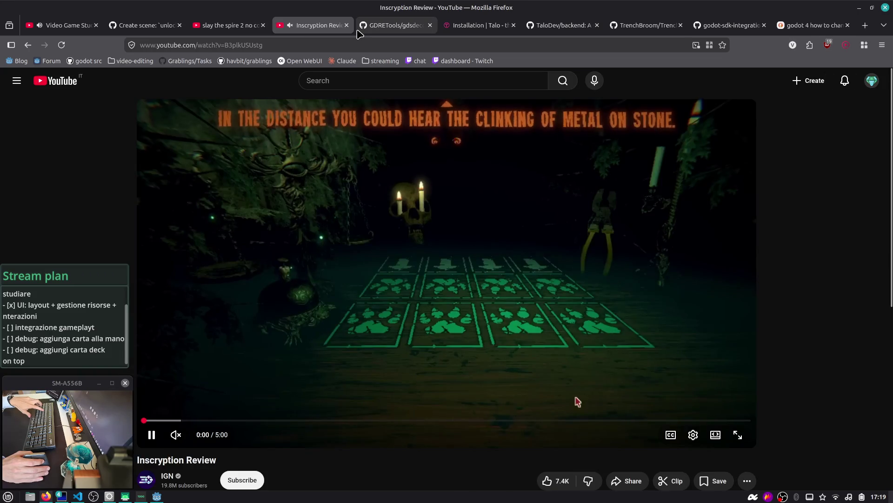
{"action": "key", "text": "ctrl+shift+t"}
{"action": "key", "text": "ctrl+w"}
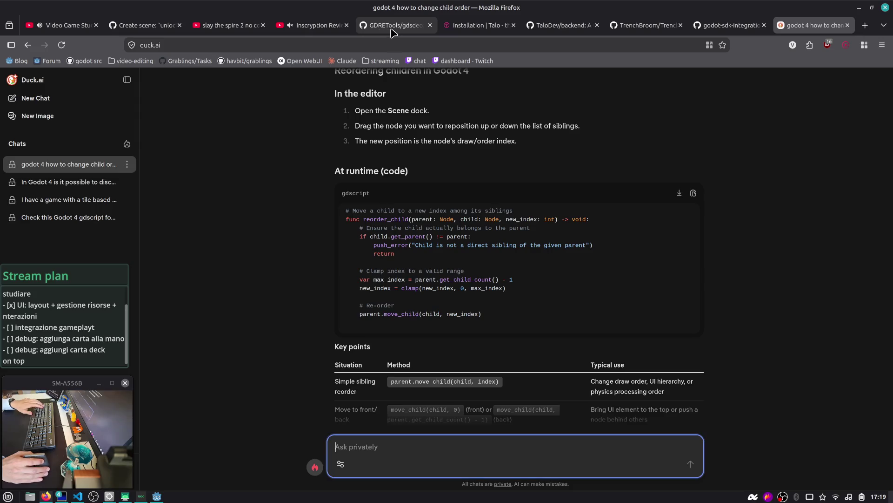
{"action": "left_click", "coordinate": [370, 28]}
{"action": "key", "text": "alt+Left"}
- Go back to the DECOMPILED video page, copy its URL and close the tab
{"action": "left_click", "coordinate": [848, 25]}
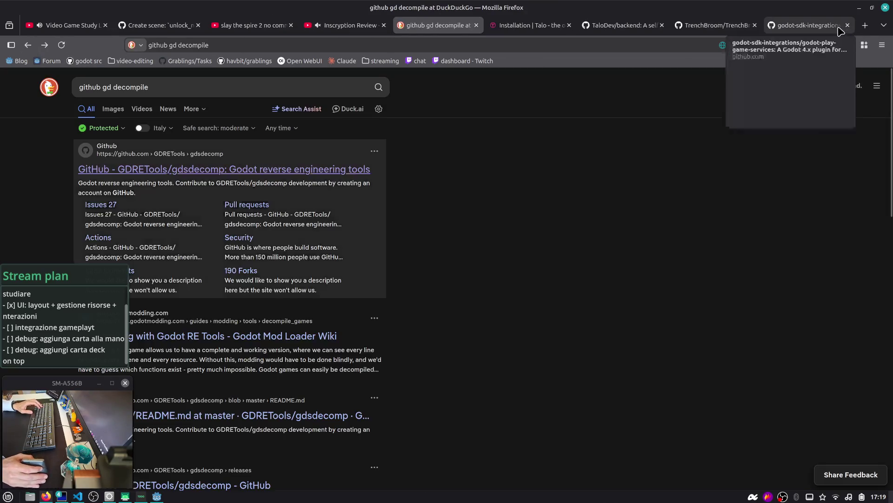
{"action": "left_click", "coordinate": [29, 46]}
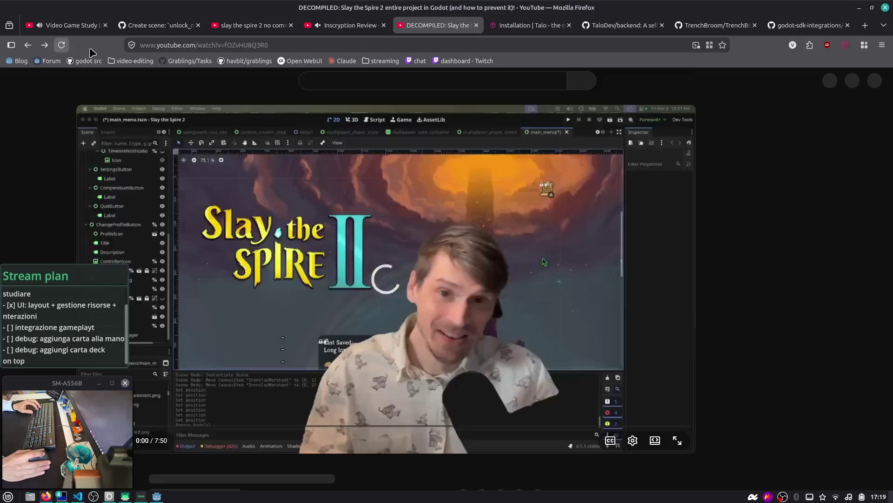
{"action": "left_click", "coordinate": [356, 41]}
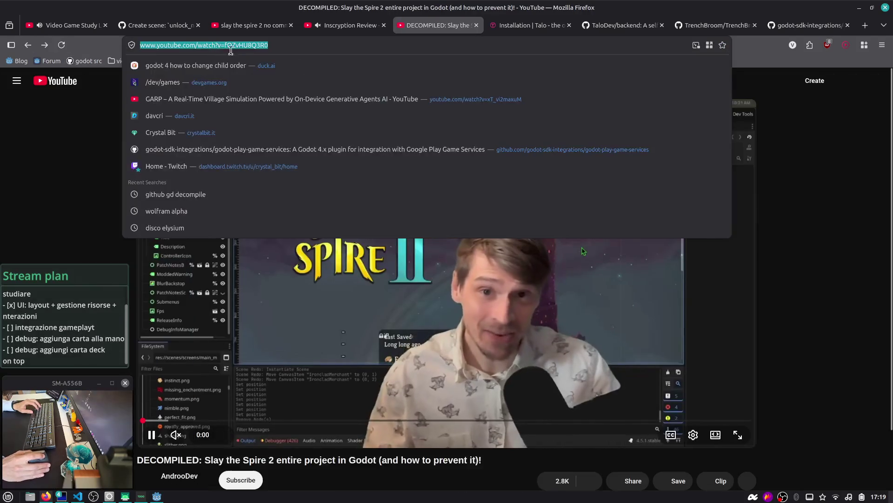
{"action": "key", "text": "ctrl+w"}
- Paste the video link into the Chatterino stream chat and send it
{"action": "key", "text": "alt+Tab"}
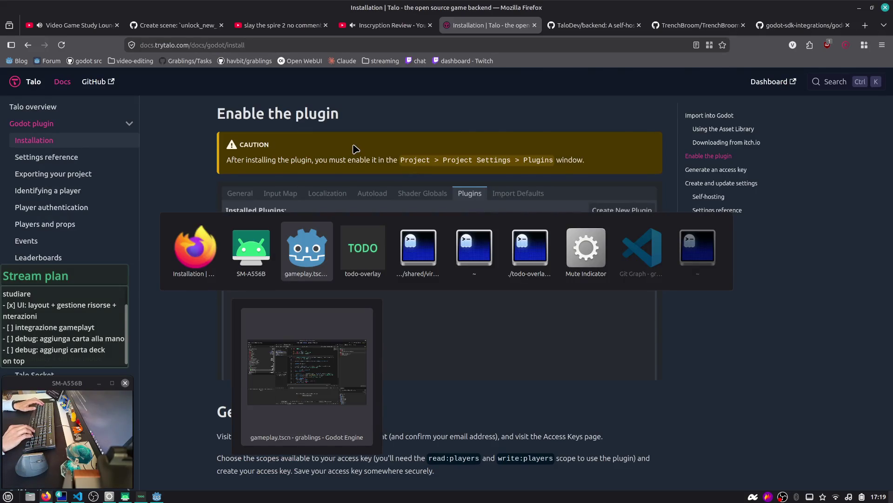
{"action": "key", "text": "ctrl+alt+Right"}
{"action": "left_click", "coordinate": [624, 485]}
{"action": "key", "text": "ctrl+v"}
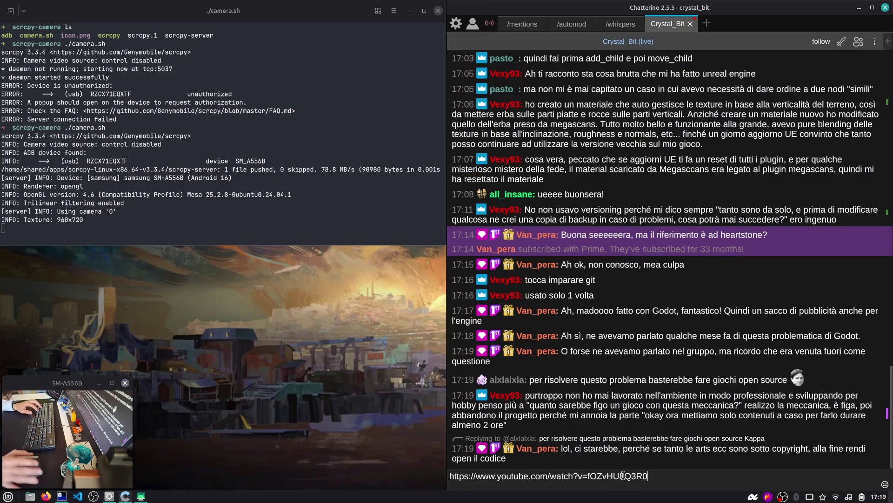
{"action": "key", "text": "Return"}
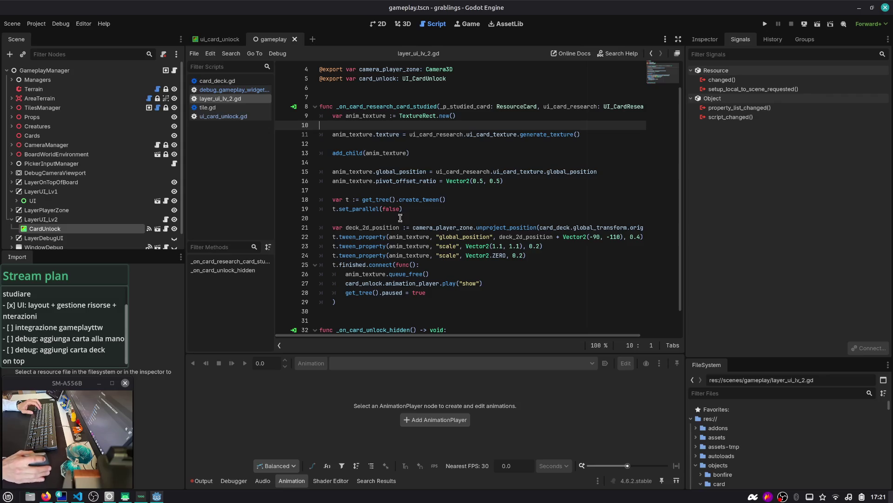
- Test-run the game, stop it, and return to the gameplay scene
{"action": "left_click", "coordinate": [765, 25]}
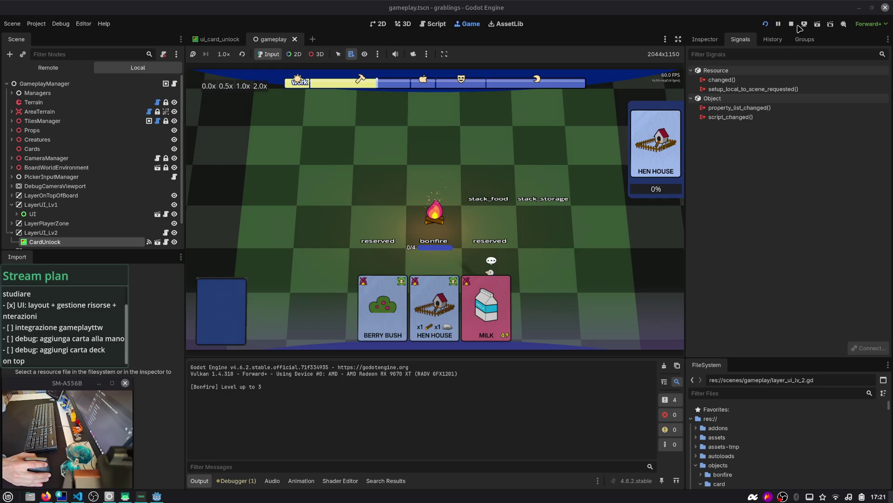
{"action": "left_click", "coordinate": [792, 24]}
{"action": "left_click", "coordinate": [219, 38]}
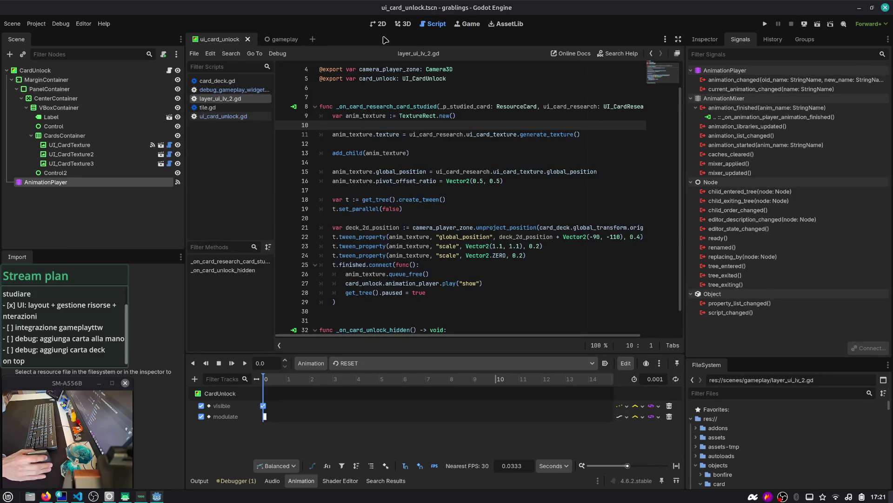
{"action": "left_click", "coordinate": [274, 39]}
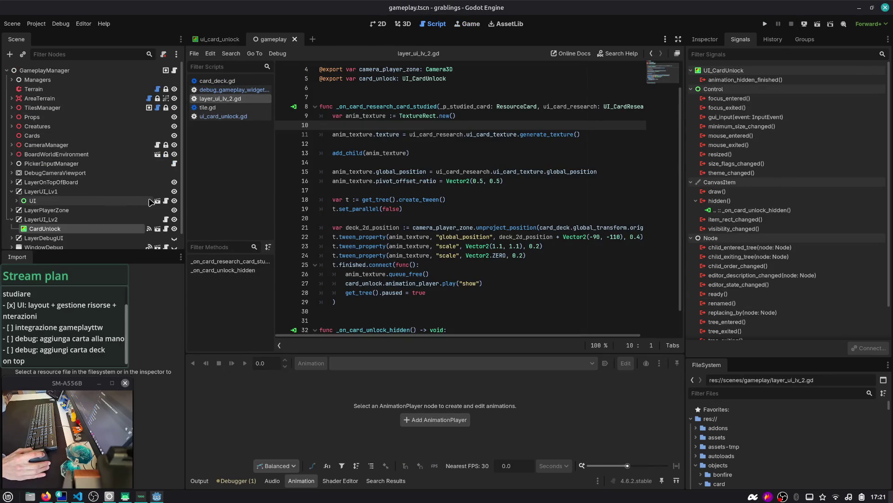
- Open ui.tscn, check the LabelTextOutline node on the canvas, and save the ui scene
{"action": "left_click", "coordinate": [157, 201]}
{"action": "left_click", "coordinate": [35, 117]}
{"action": "left_click", "coordinate": [378, 24]}
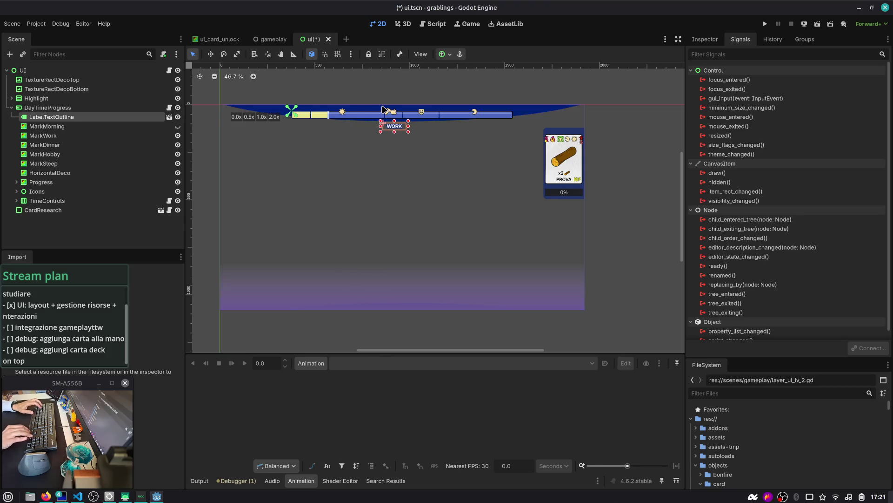
{"action": "key", "text": "ctrl+s"}
{"action": "left_click", "coordinate": [431, 138]}
{"action": "scroll", "coordinate": [416, 135], "scroll_direction": "up", "scroll_amount": 3}
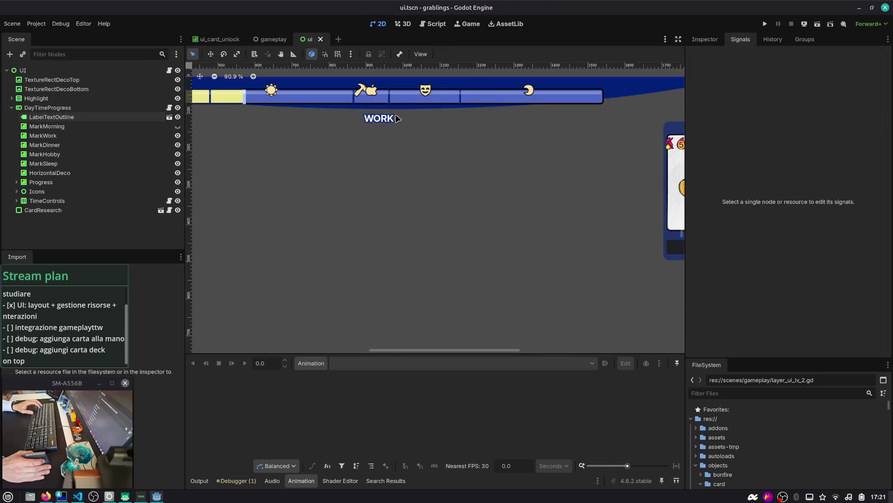
- Test-run the game again, then stop it and show ui_card_unlock.tscn
{"action": "left_click", "coordinate": [764, 24]}
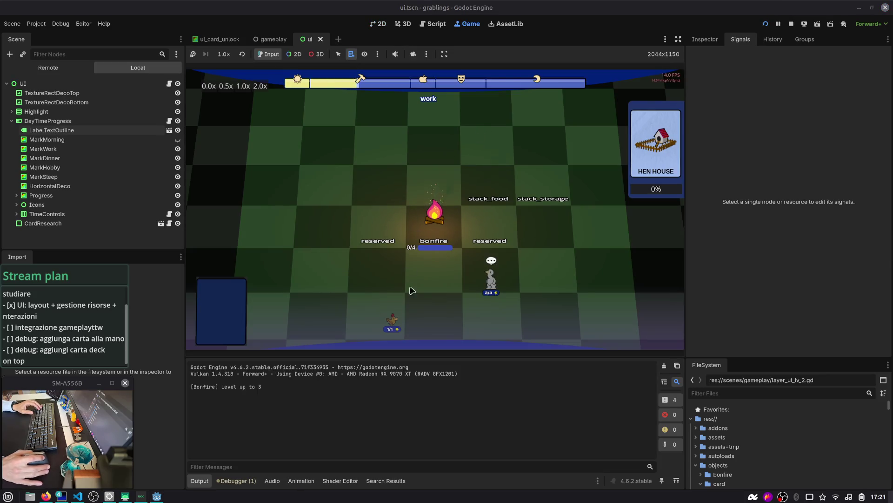
{"action": "left_click", "coordinate": [791, 24]}
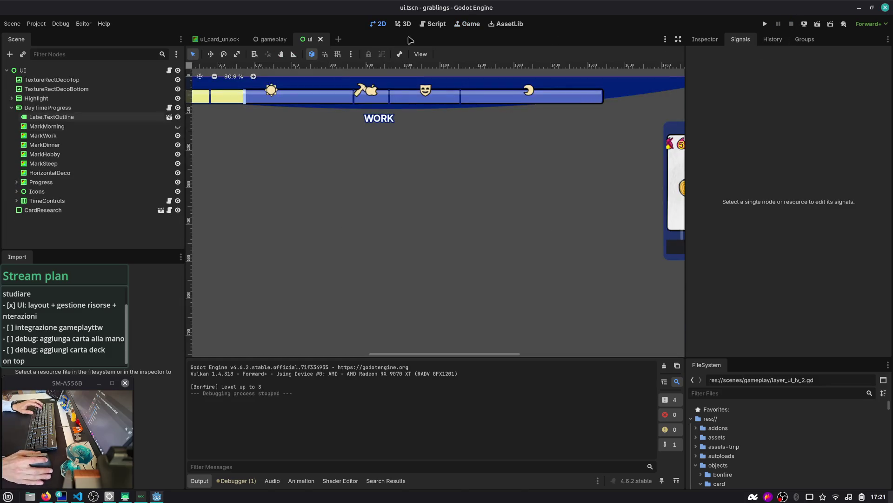
{"action": "left_click", "coordinate": [217, 39]}
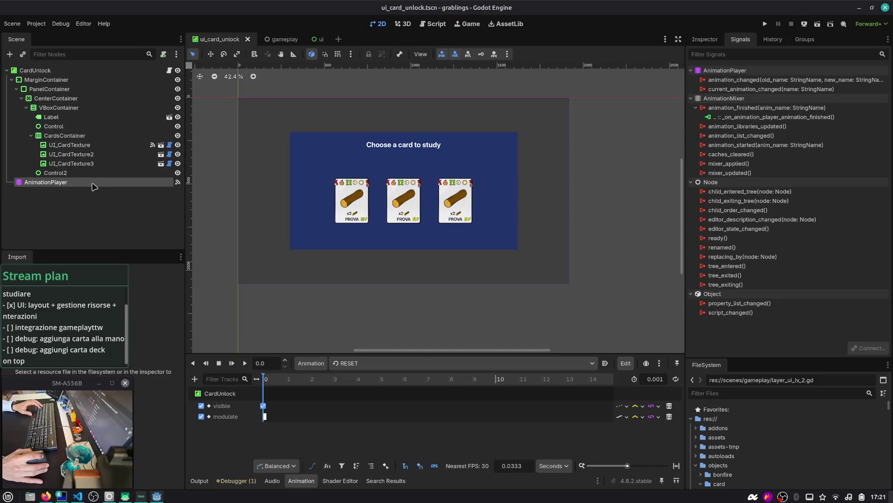
- Review the card unlock overlay's hide call, then bring up layer_ui_lv_2.gd
{"action": "left_click", "coordinate": [169, 70]}
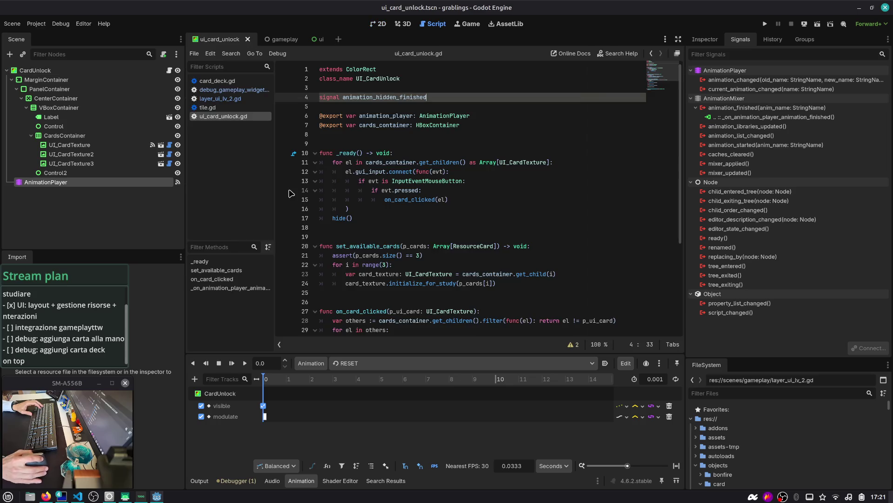
{"action": "double_click", "coordinate": [341, 219]}
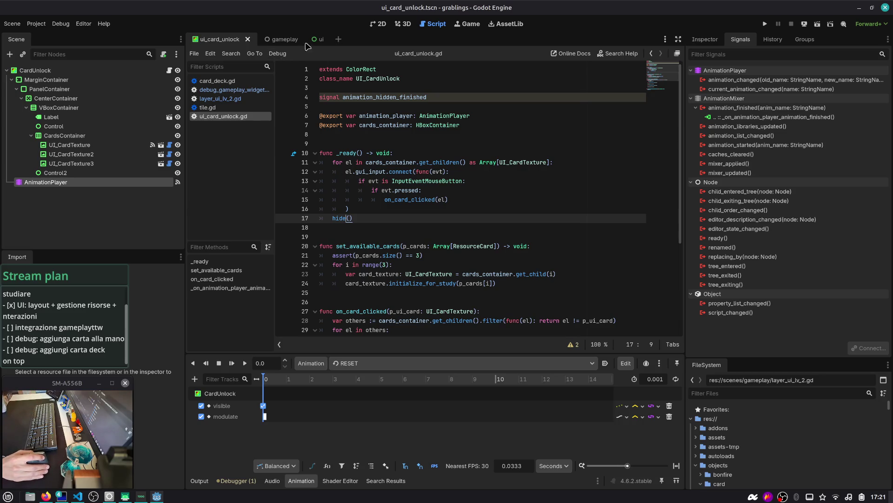
{"action": "left_click", "coordinate": [220, 99]}
{"action": "scroll", "coordinate": [404, 210], "scroll_direction": "down", "scroll_amount": 1}
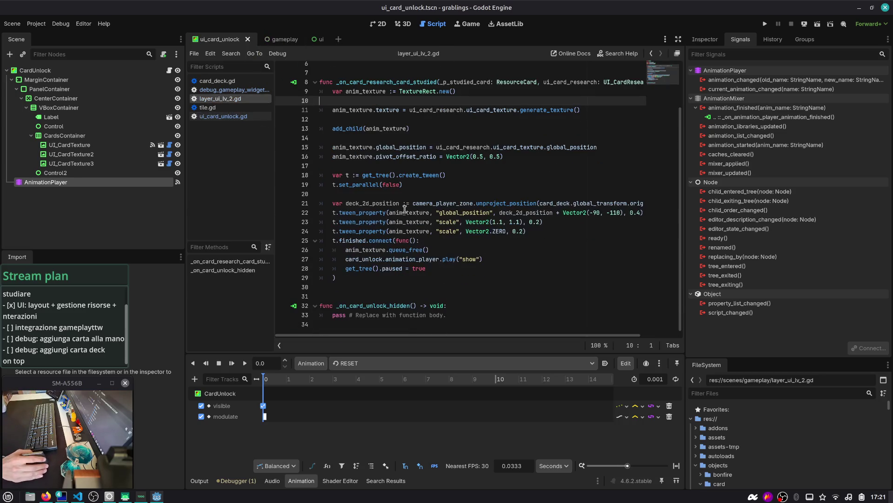
- Replace the pass in _on_card_unlock_hidden with get_tree().paused = false
{"action": "double_click", "coordinate": [353, 307]}
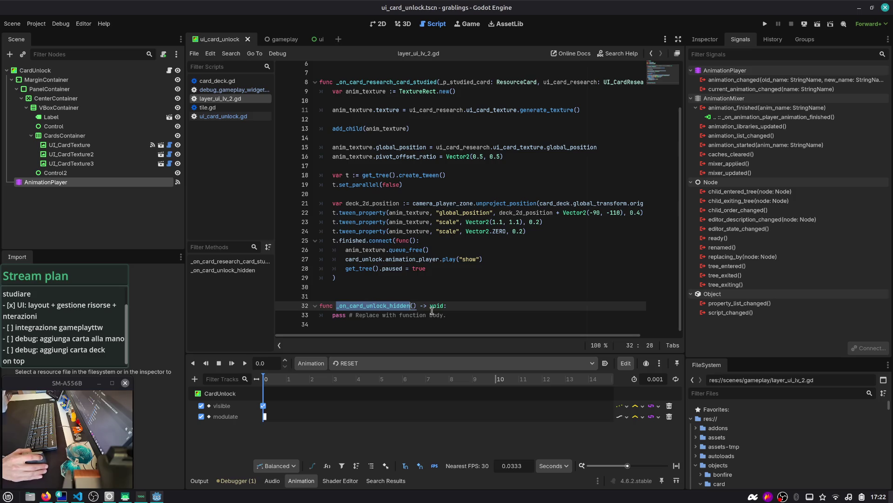
{"action": "left_click", "coordinate": [454, 314]}
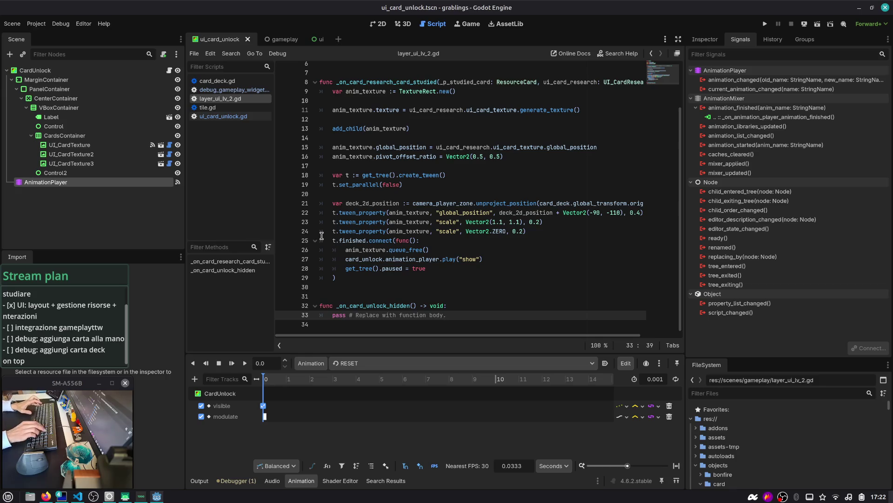
{"action": "key", "text": "shift+Home"}
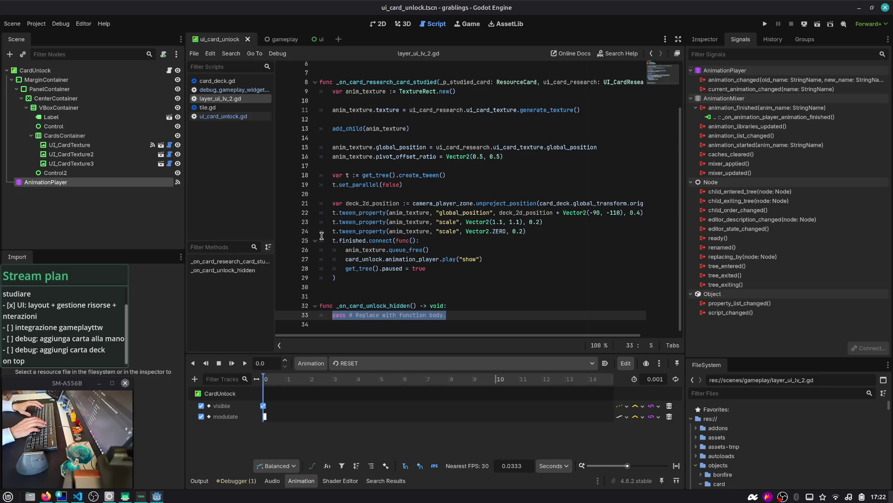
{"action": "type", "text": "get_tree()."}
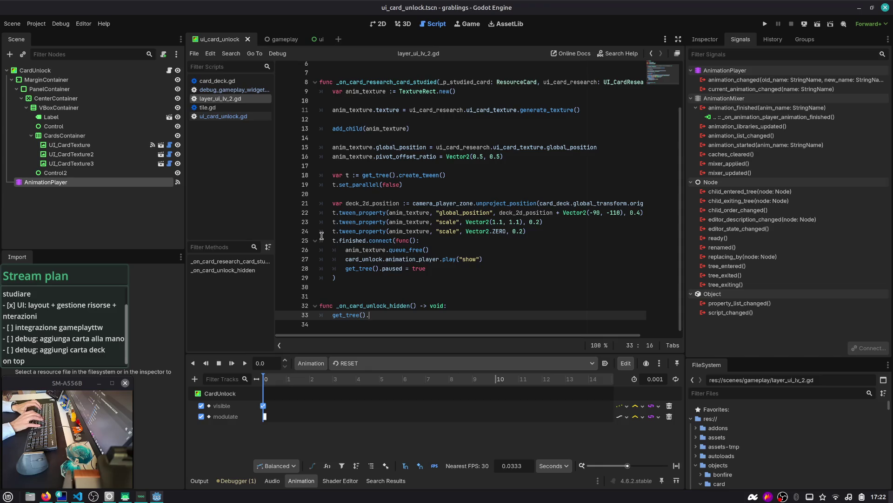
{"action": "type", "text": "paused = false"}
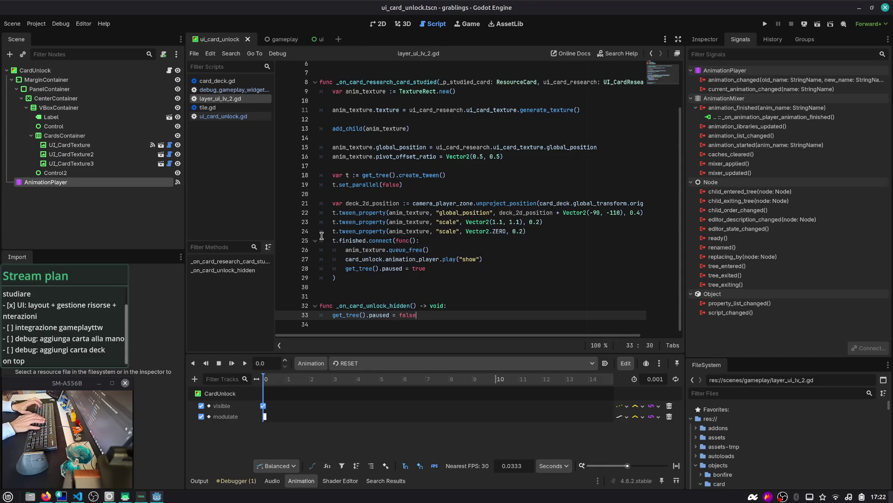
{"action": "double_click", "coordinate": [394, 268]}
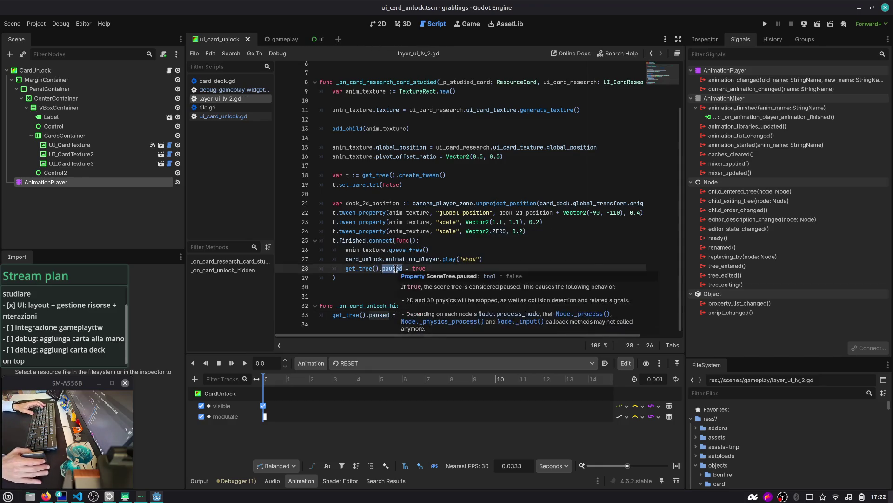
{"action": "scroll", "coordinate": [393, 261], "scroll_direction": "up", "scroll_amount": 2}
{"action": "double_click", "coordinate": [383, 135]}
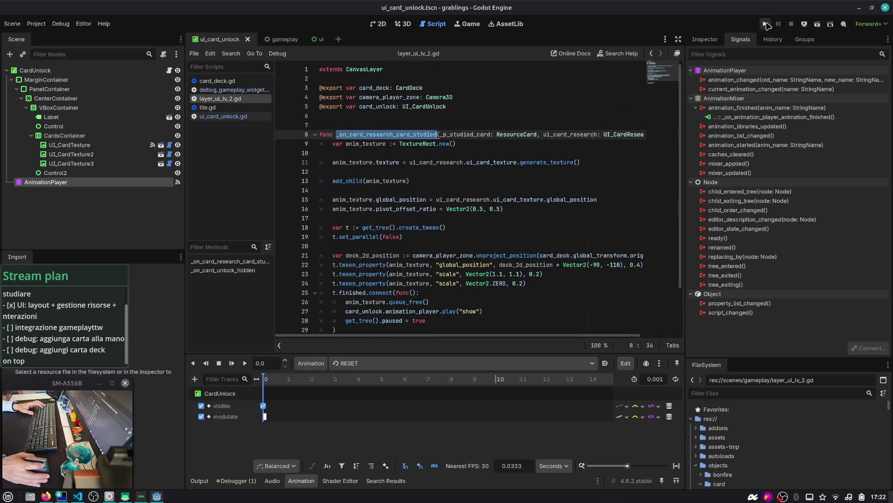
- Launch gameplay_henhouse.tscn and enable Speedup work and Stop Time Progress
{"action": "left_click", "coordinate": [766, 25]}
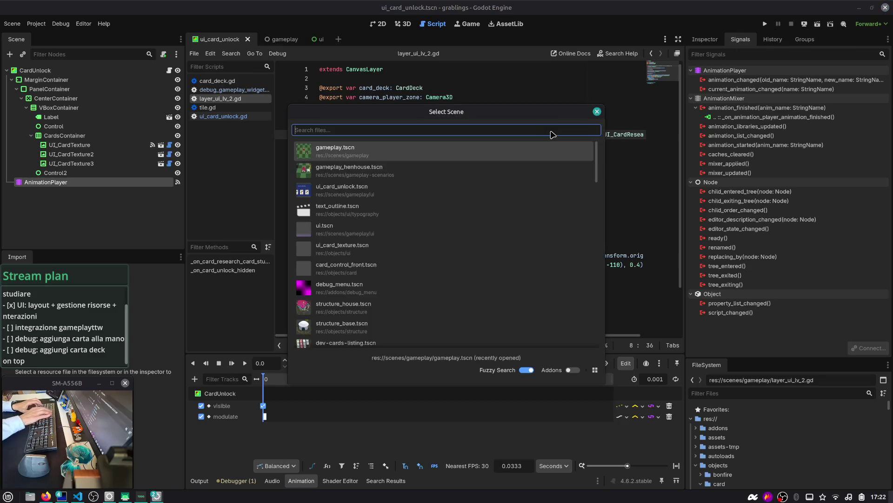
{"action": "key", "text": "Down"}
{"action": "key", "text": "Return"}
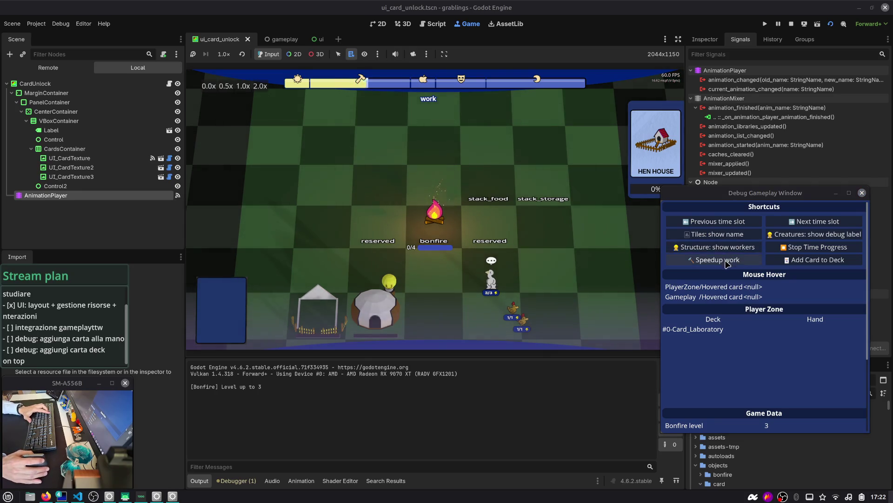
{"action": "left_click", "coordinate": [725, 260]}
{"action": "left_click", "coordinate": [816, 247]}
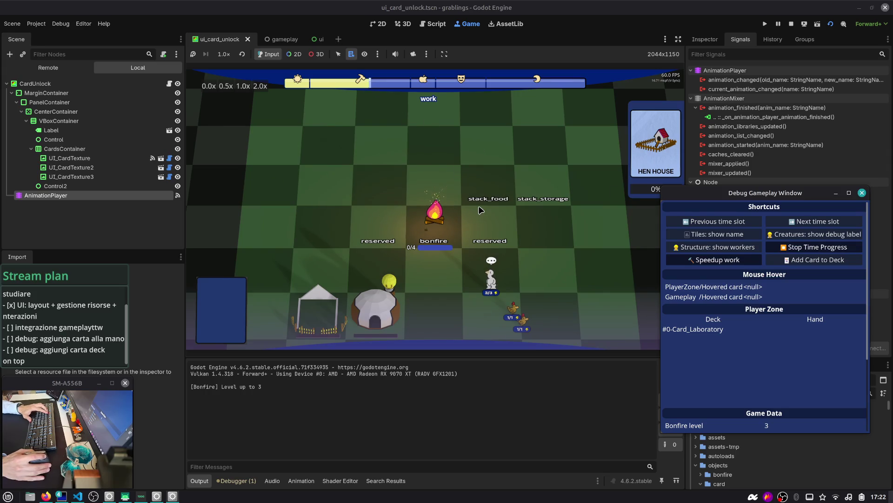
- Pan across the board and choose the middle card in the study offer
{"action": "scroll", "coordinate": [367, 83], "scroll_direction": "up", "scroll_amount": 3}
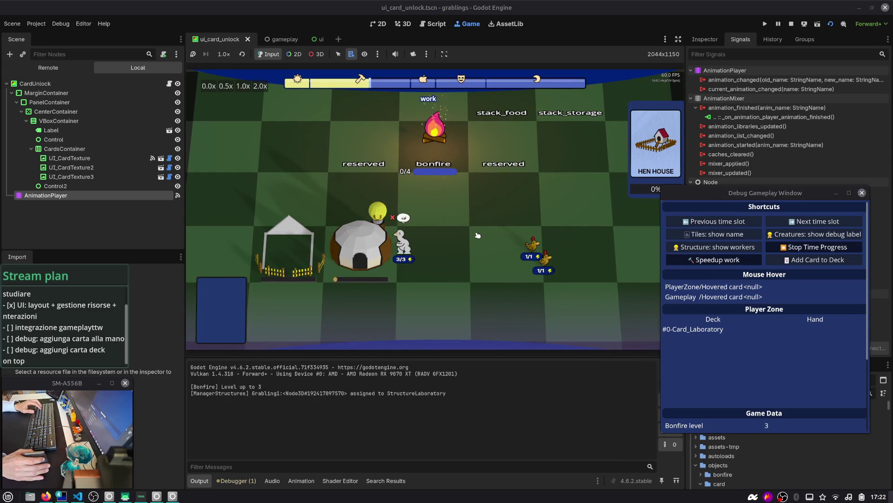
{"action": "scroll", "coordinate": [478, 237], "scroll_direction": "up", "scroll_amount": 2}
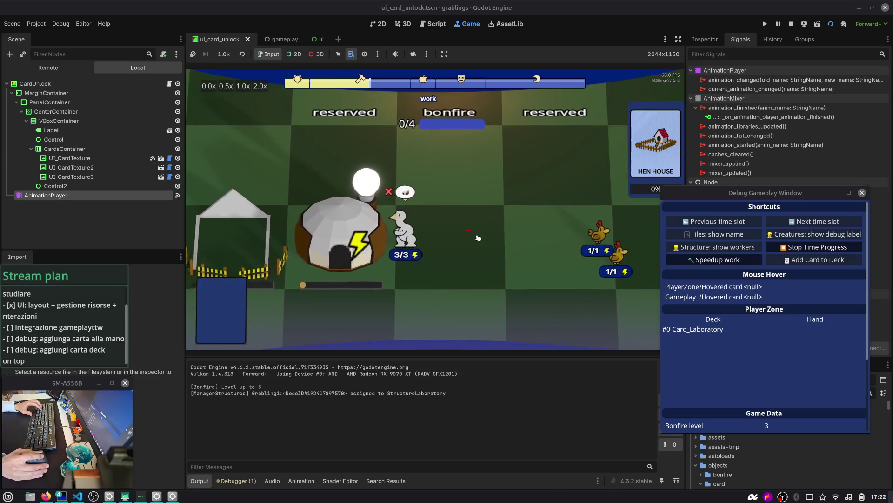
{"action": "left_click_drag", "start_coordinate": [671, 193], "coordinate": [684, 219]}
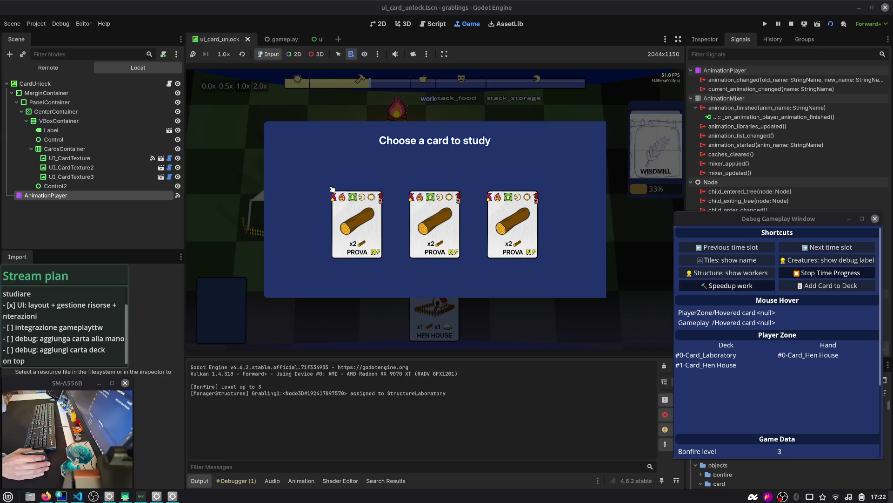
{"action": "left_click", "coordinate": [435, 205]}
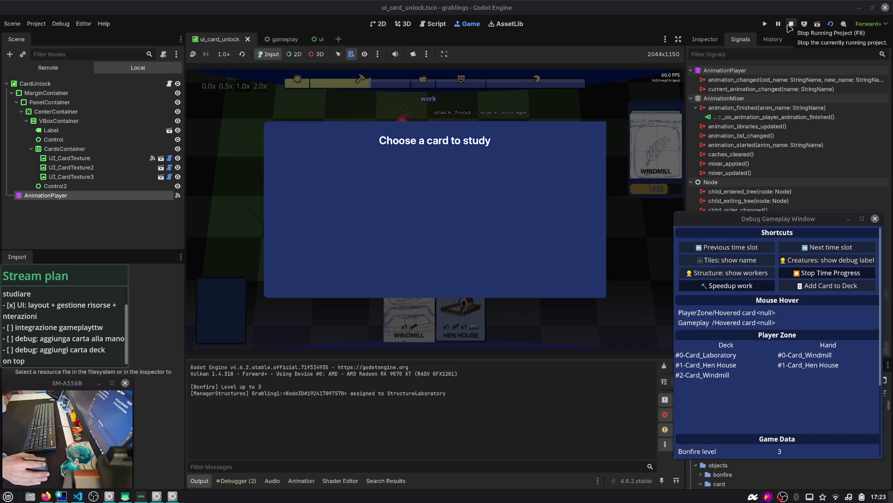
- Pause the game and select the live root node in the Remote scene tree
{"action": "left_click", "coordinate": [778, 23]}
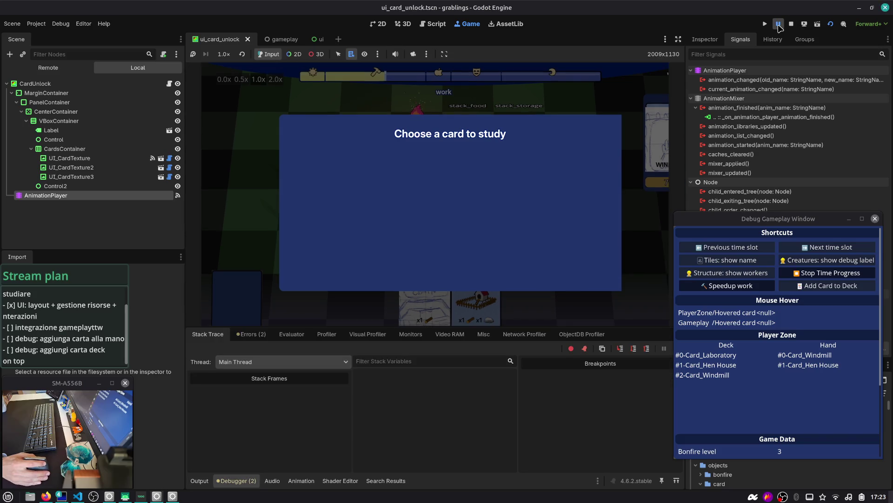
{"action": "left_click", "coordinate": [87, 68]}
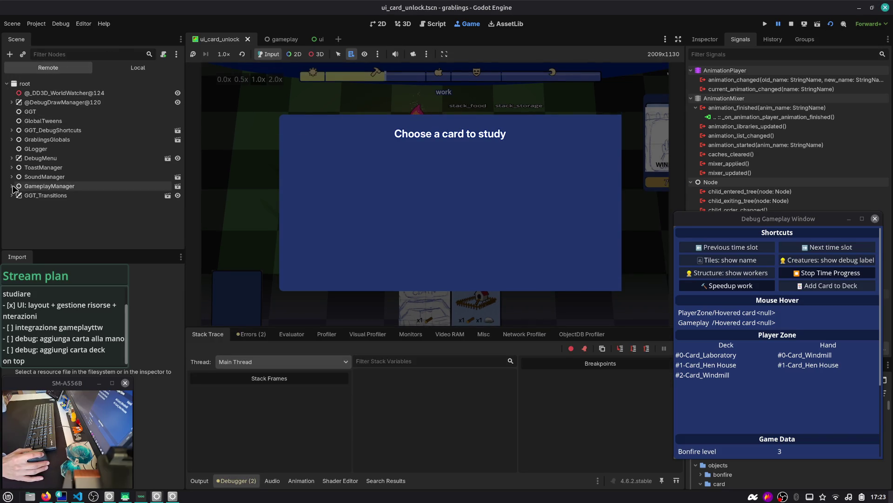
{"action": "left_click", "coordinate": [12, 186]}
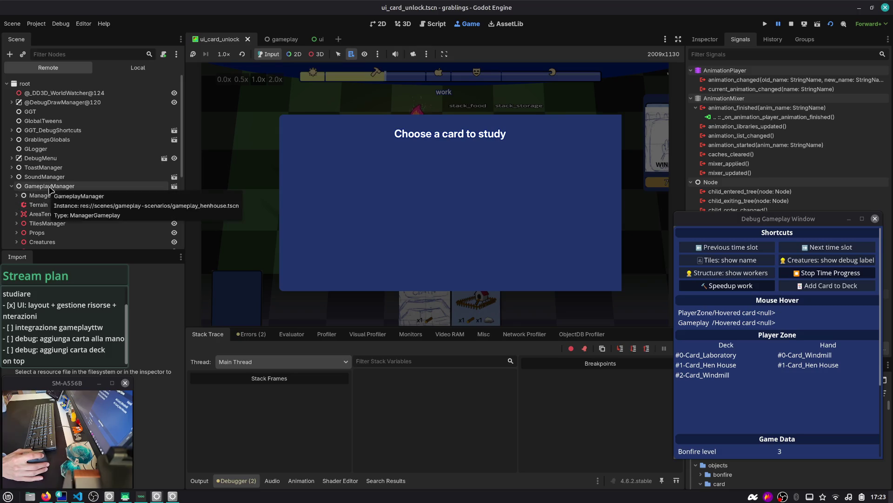
{"action": "left_click", "coordinate": [25, 83]}
{"action": "left_click_drag", "start_coordinate": [788, 217], "coordinate": [505, 248]}
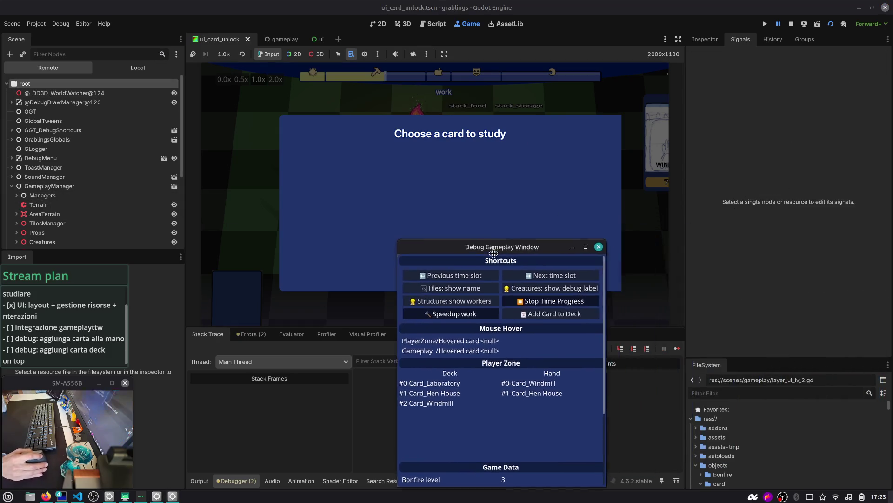
- Filter the root window's Inspector for 'pau', clear the filter, and return to the script
{"action": "left_click", "coordinate": [705, 39]}
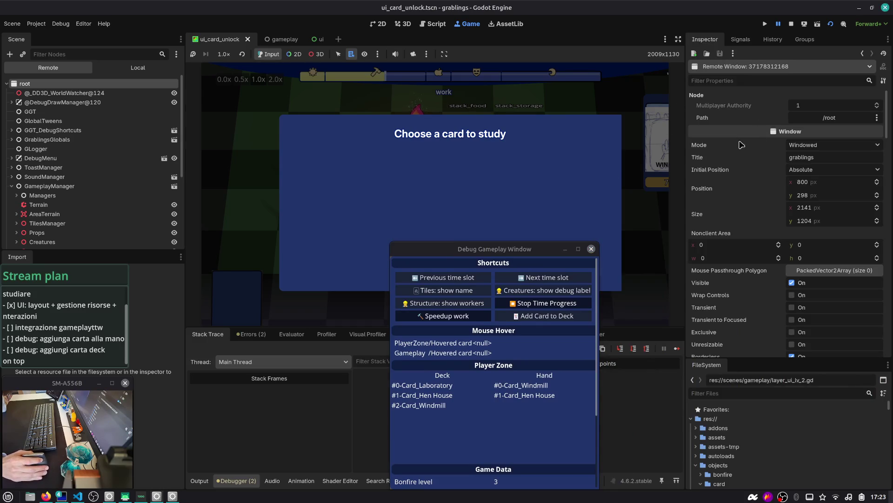
{"action": "scroll", "coordinate": [739, 175], "scroll_direction": "down", "scroll_amount": 4}
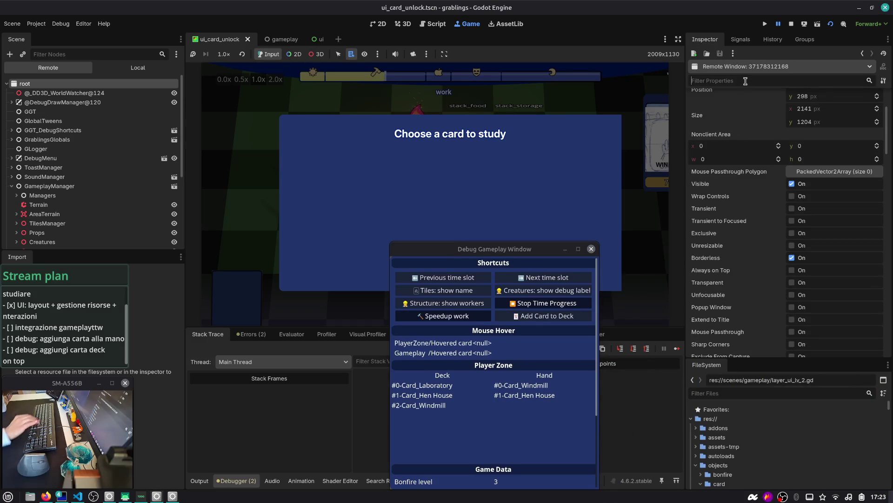
{"action": "type", "text": "pa"}
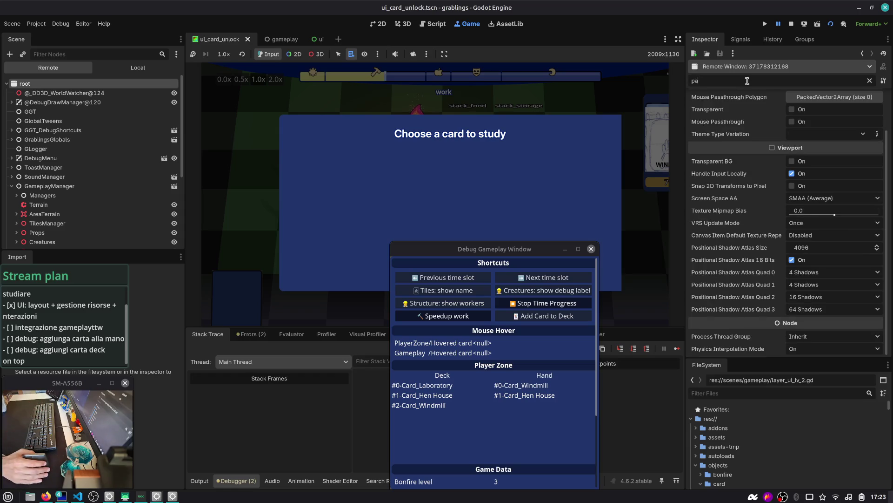
{"action": "type", "text": "u"}
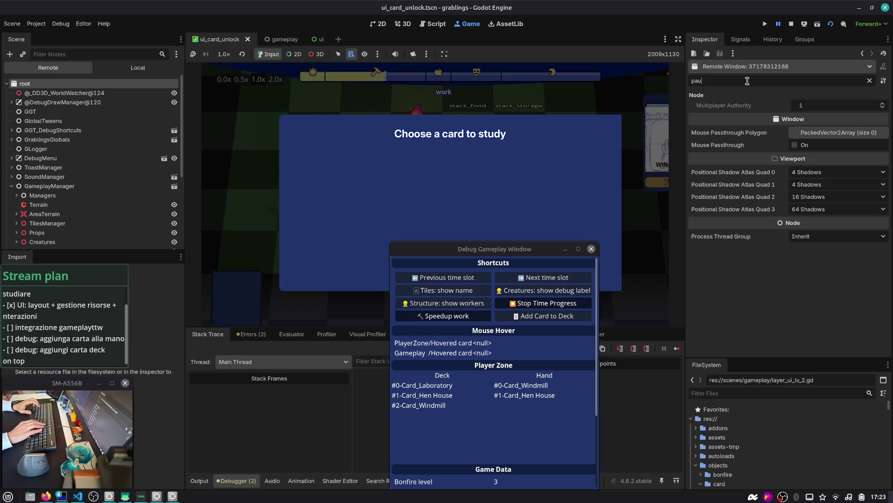
{"action": "key", "text": "ctrl+a"}
{"action": "key", "text": "BackSpace"}
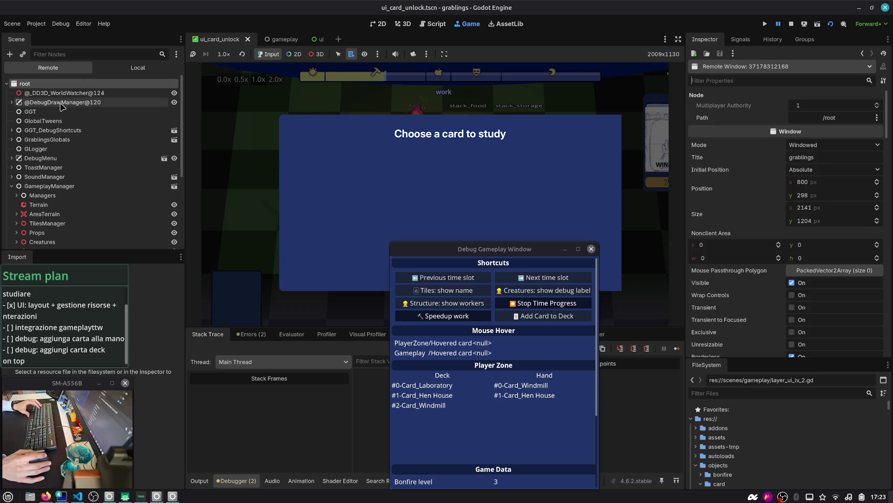
{"action": "left_click", "coordinate": [8, 186]}
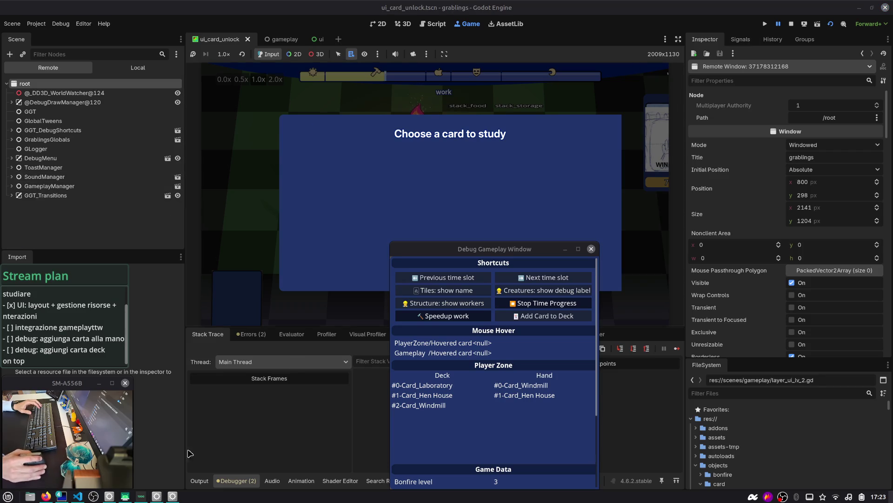
{"action": "left_click", "coordinate": [196, 481]}
{"action": "key", "text": "ctrl+F3"}
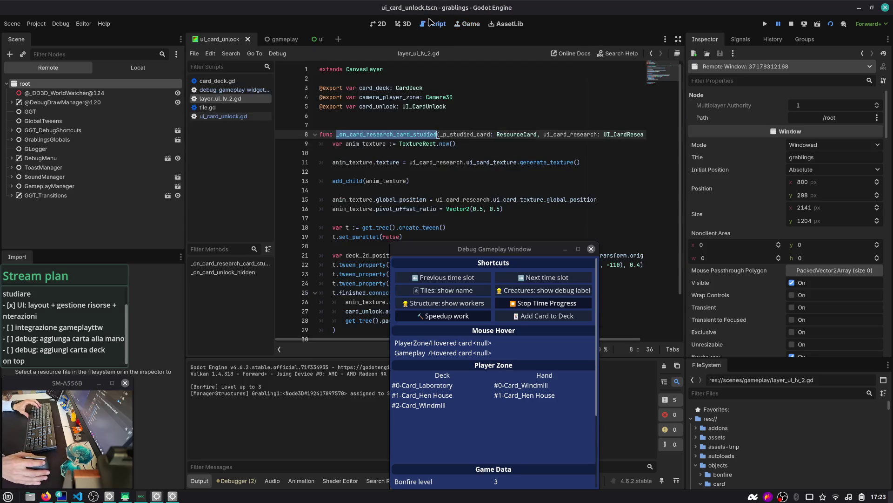
- Stop the game and move to the end of layer_ui_lv_2.gd below the paused assignment
{"action": "left_click", "coordinate": [792, 24]}
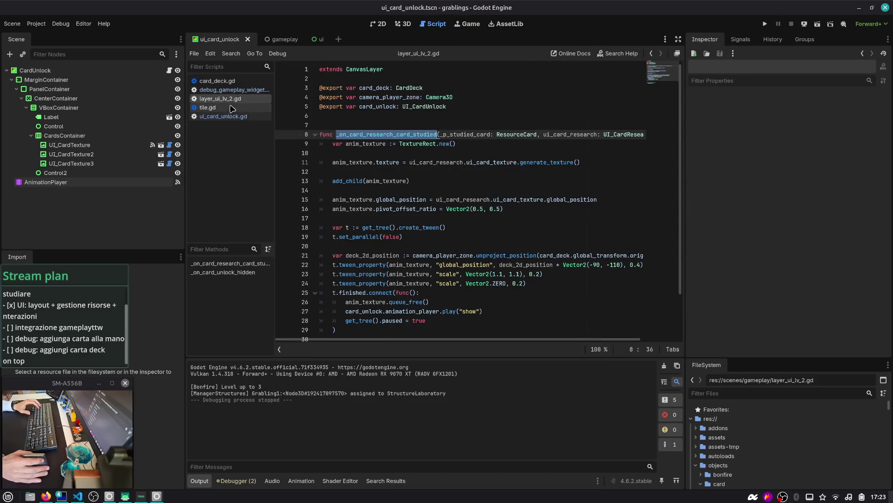
{"action": "scroll", "coordinate": [412, 264], "scroll_direction": "down", "scroll_amount": 2}
{"action": "left_click", "coordinate": [445, 274]}
{"action": "key", "text": "Return"}
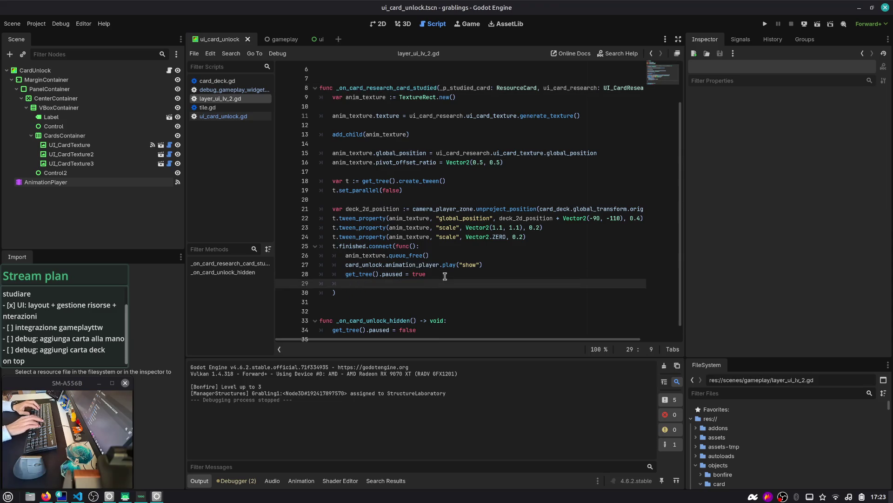
{"action": "key", "text": "ctrl+shift+k"}
{"action": "key", "text": "Down"}
{"action": "key", "text": "Down"}
{"action": "key", "text": "Down"}
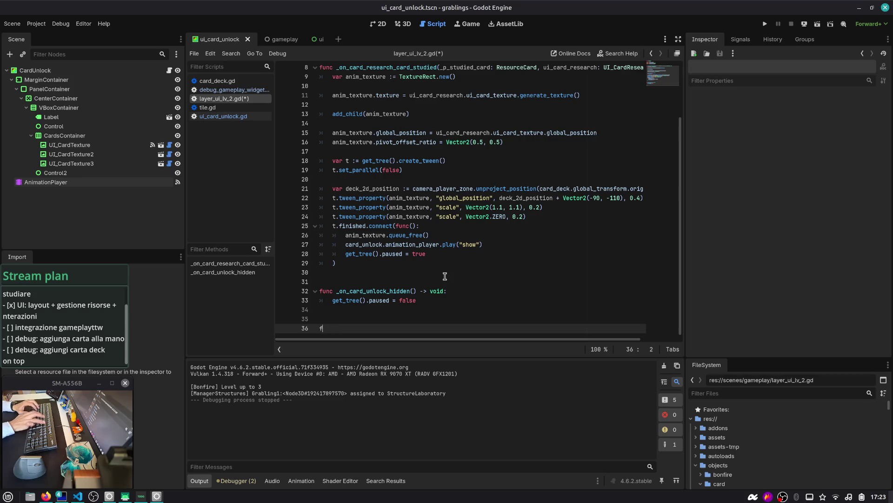
- Add func _process(delta) printing get_tree().paused, save, and relaunch with F5
{"action": "type", "text": "_pro"}
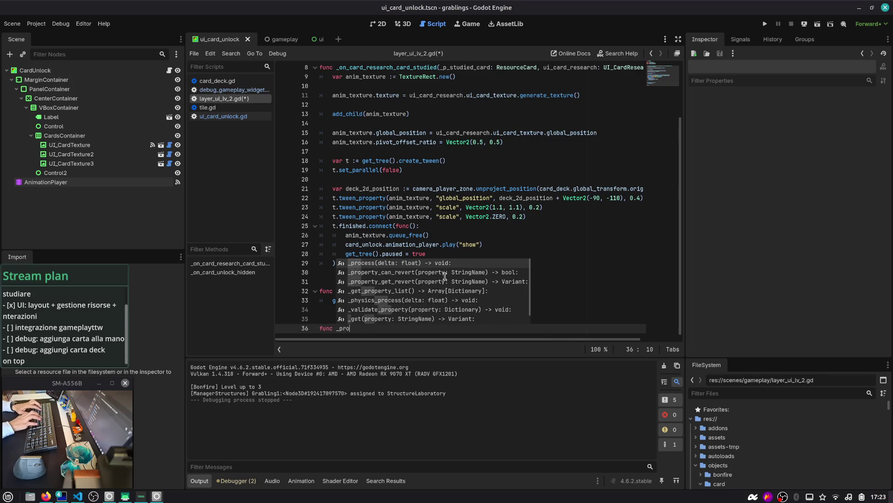
{"action": "key", "text": "Return"}
{"action": "key", "text": "Return"}
{"action": "type", "text": "print(get_t"}
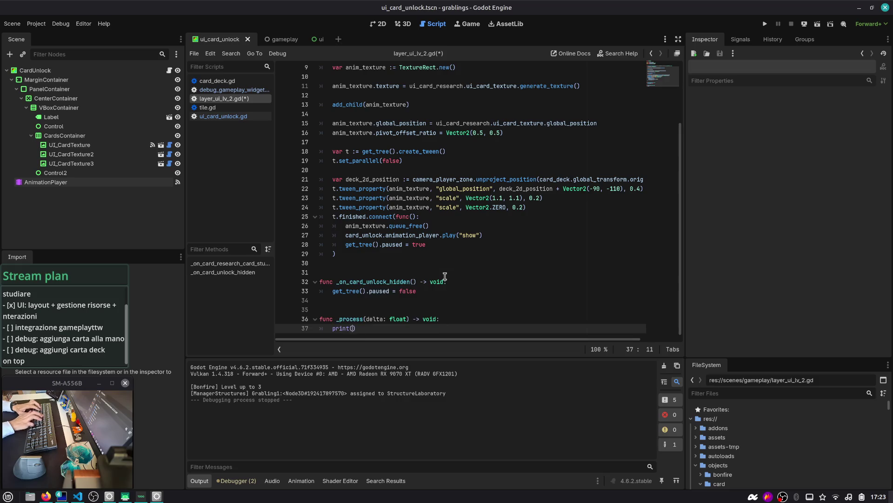
{"action": "type", "text": "re"}
{"action": "key", "text": "Return"}
{"action": "type", "text": ".pau)"}
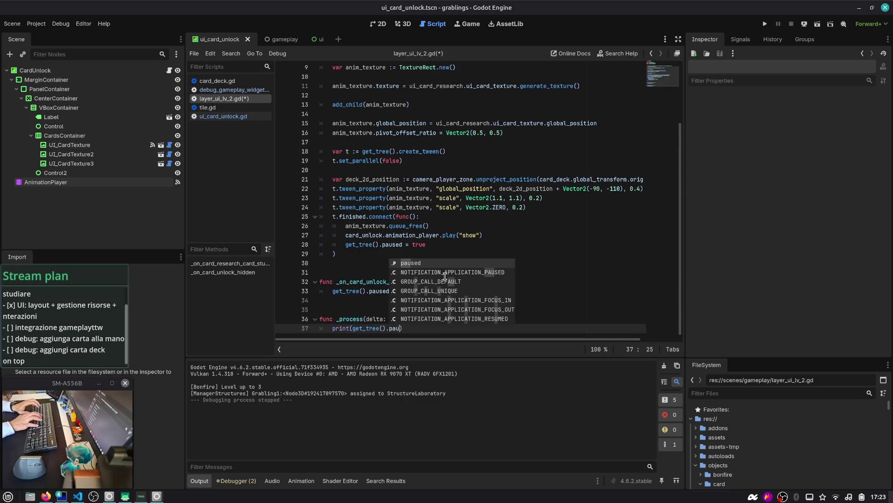
{"action": "key", "text": "Return"}
{"action": "key", "text": "ctrl+s"}
{"action": "key", "text": "F5"}
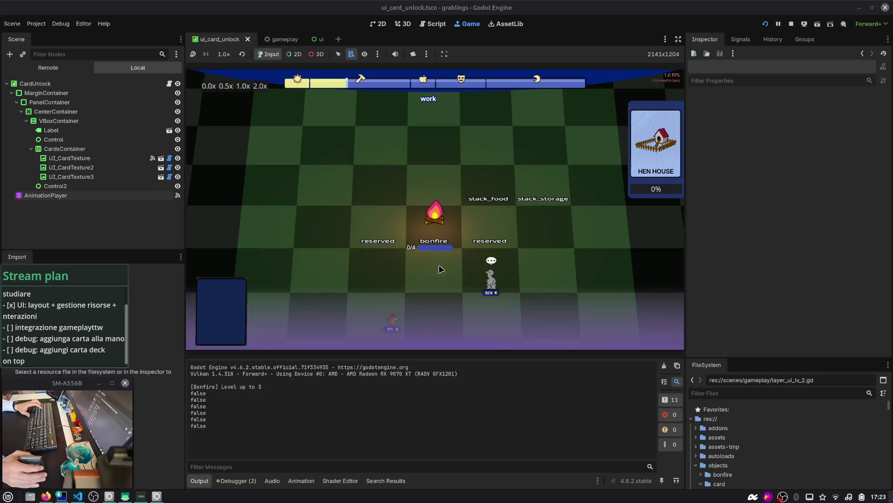
- Restart the run with the henhouse test scene via Run Specific Scene
{"action": "key", "text": "F8"}
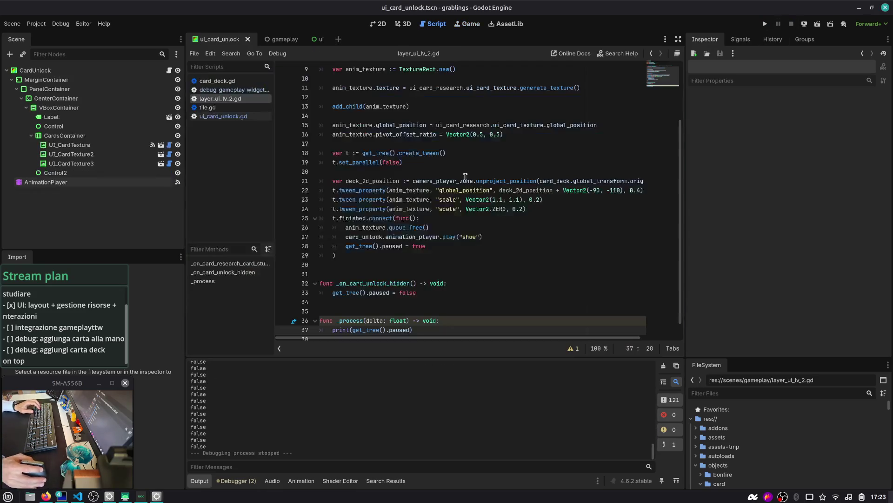
{"action": "key", "text": "ctrl+shift+F5"}
{"action": "key", "text": "Return"}
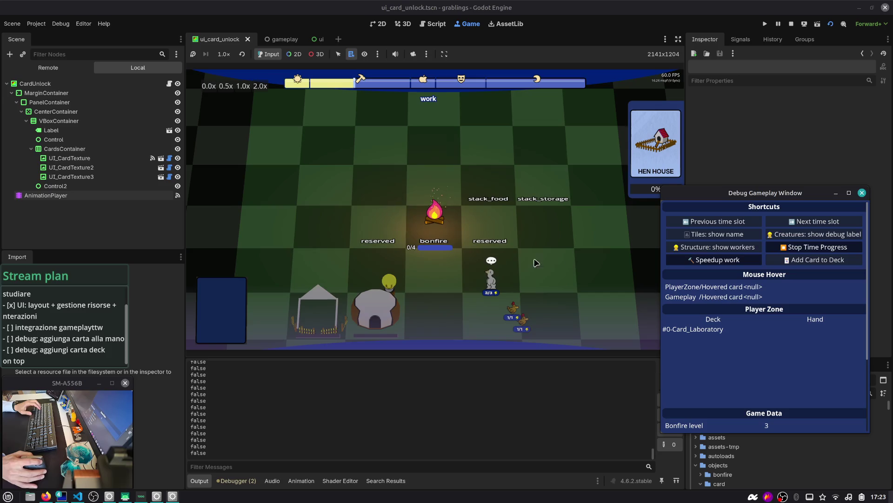
{"action": "scroll", "coordinate": [465, 223], "scroll_direction": "down", "scroll_amount": 3}
{"action": "scroll", "coordinate": [452, 215], "scroll_direction": "up", "scroll_amount": 5}
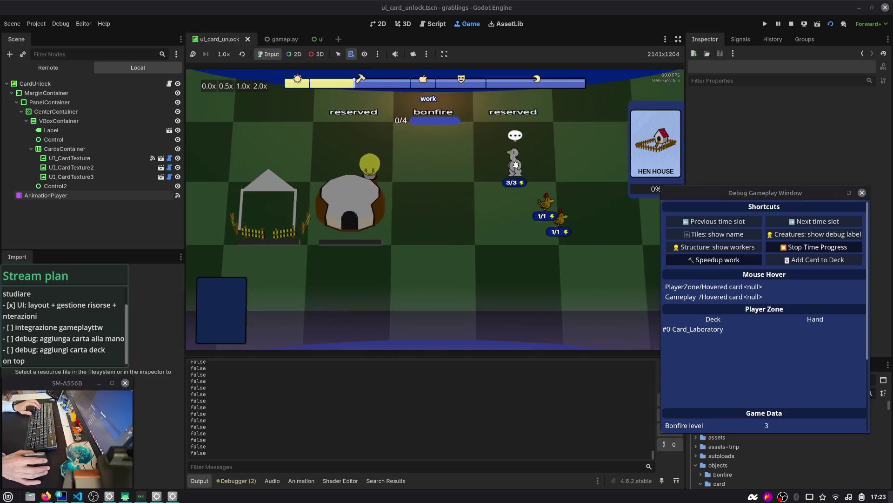
- Assign the grabling to the laboratory, choose the middle PROVA card, and stop the game
{"action": "mouse_move", "coordinate": [462, 159]}
{"action": "left_mouse_down"}
{"action": "mouse_move", "coordinate": [399, 186]}
{"action": "mouse_move", "coordinate": [345, 193]}
{"action": "mouse_move", "coordinate": [416, 193]}
{"action": "mouse_move", "coordinate": [333, 203]}
{"action": "mouse_move", "coordinate": [366, 204]}
{"action": "mouse_move", "coordinate": [398, 184]}
{"action": "left_mouse_up"}
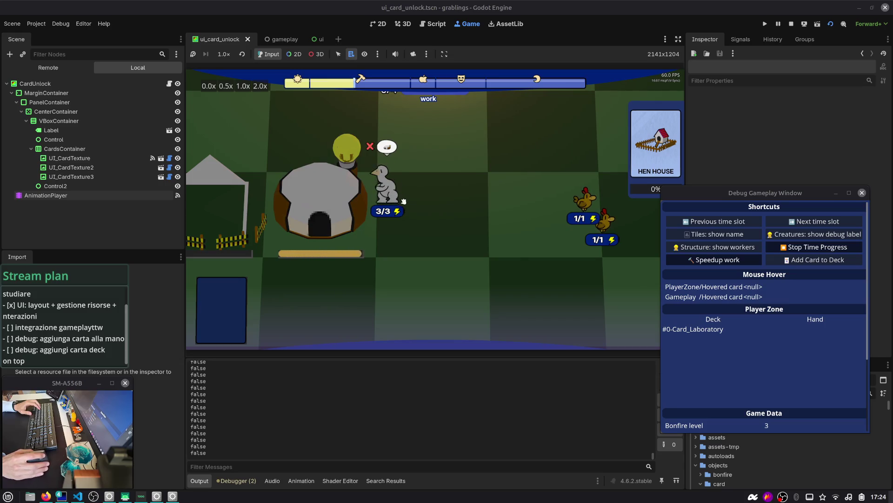
{"action": "left_click_drag", "start_coordinate": [736, 192], "coordinate": [746, 216]}
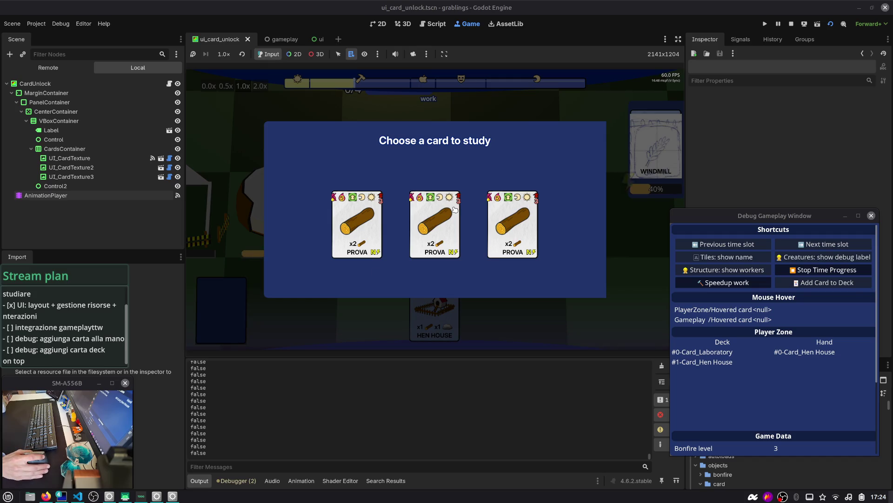
{"action": "left_click", "coordinate": [455, 209]}
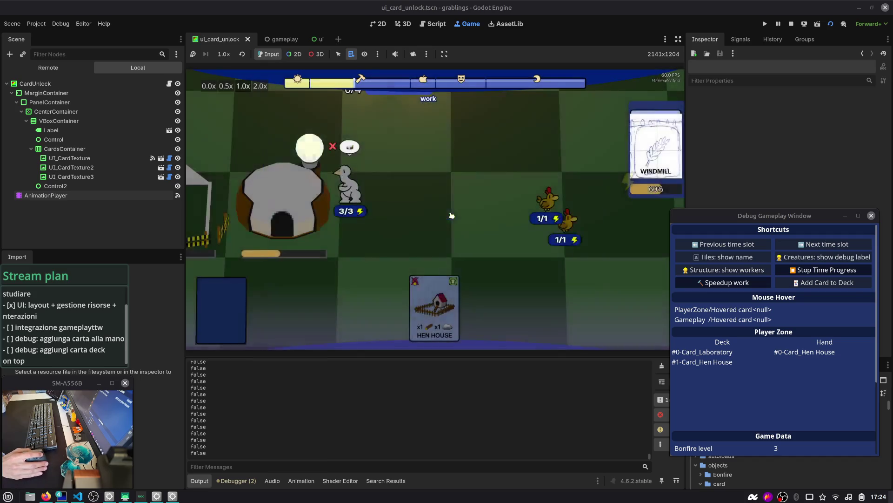
{"action": "left_click", "coordinate": [791, 24]}
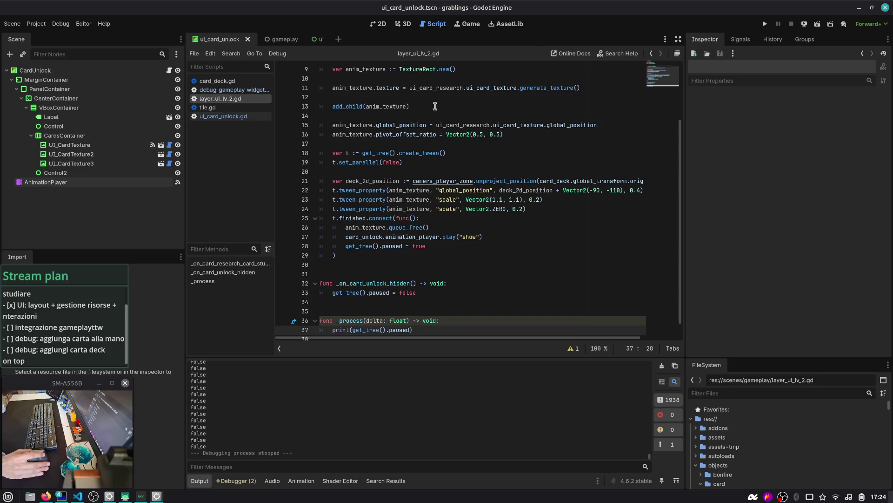
- Select get_tree().paused on line 28 and search the whole project for it
{"action": "double_click", "coordinate": [385, 245]}
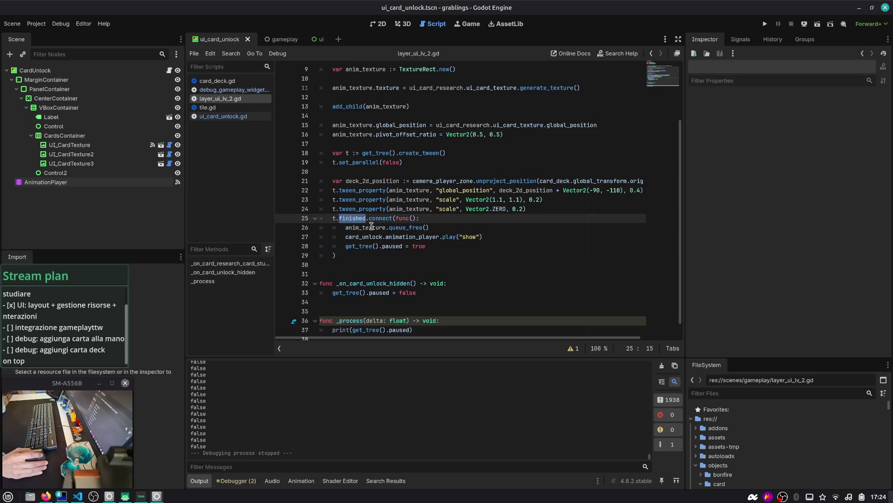
{"action": "double_click", "coordinate": [380, 237]}
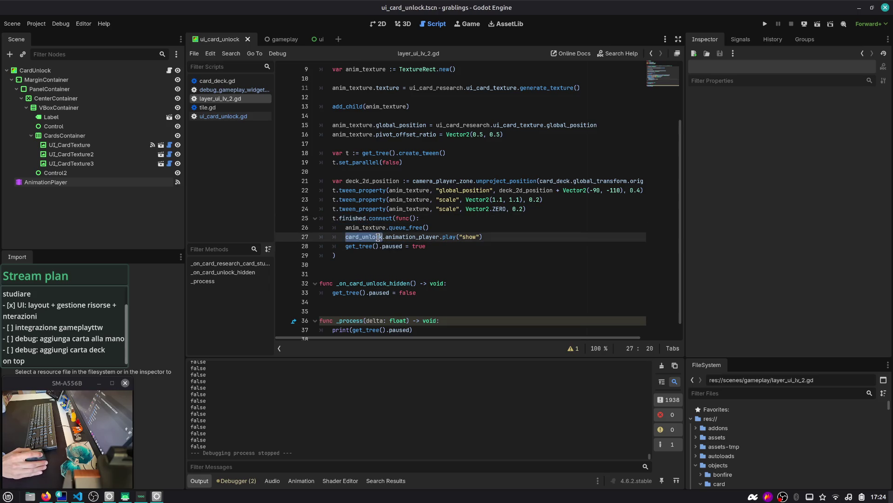
{"action": "double_click", "coordinate": [442, 238]}
{"action": "left_click_drag", "start_coordinate": [496, 237], "coordinate": [305, 240]}
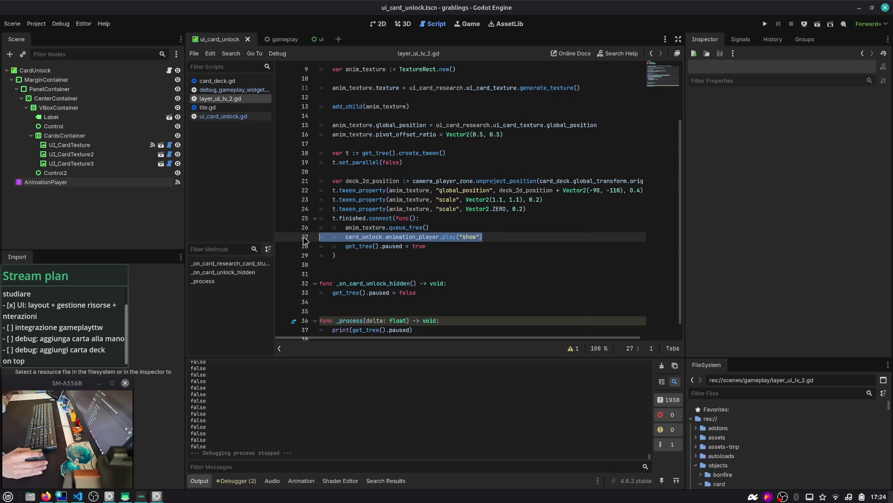
{"action": "double_click", "coordinate": [383, 246]}
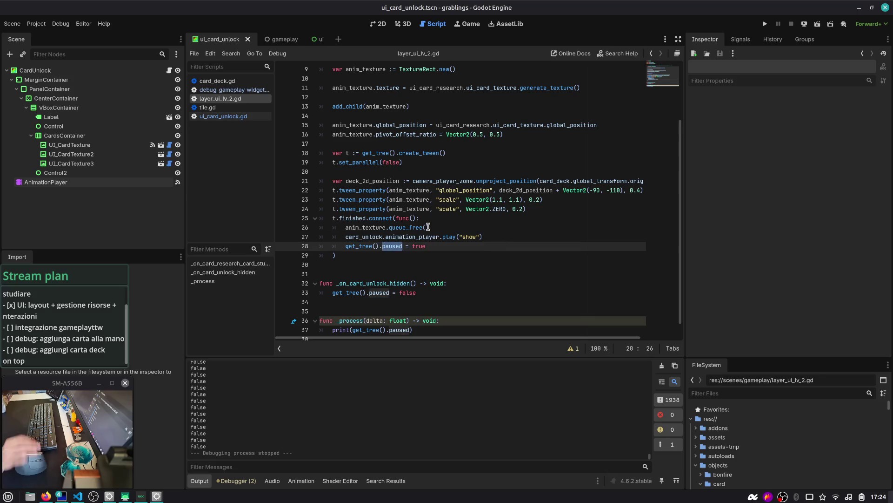
{"action": "key", "text": "Left"}
{"action": "key", "text": "Left"}
{"action": "key", "text": "Left"}
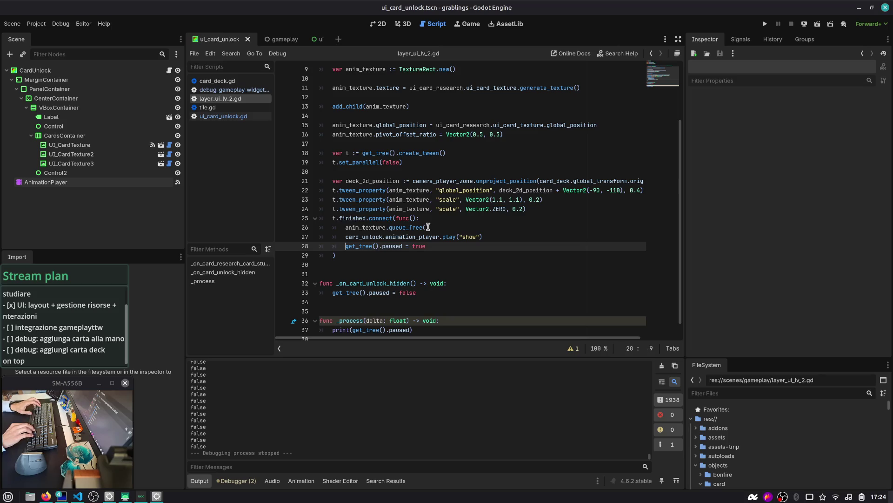
{"action": "key", "text": "ctrl+shift+Right"}
{"action": "key", "text": "ctrl+shift+Right"}
{"action": "key", "text": "ctrl+shift+Right"}
{"action": "key", "text": "ctrl+shift+f"}
{"action": "key", "text": "Return"}
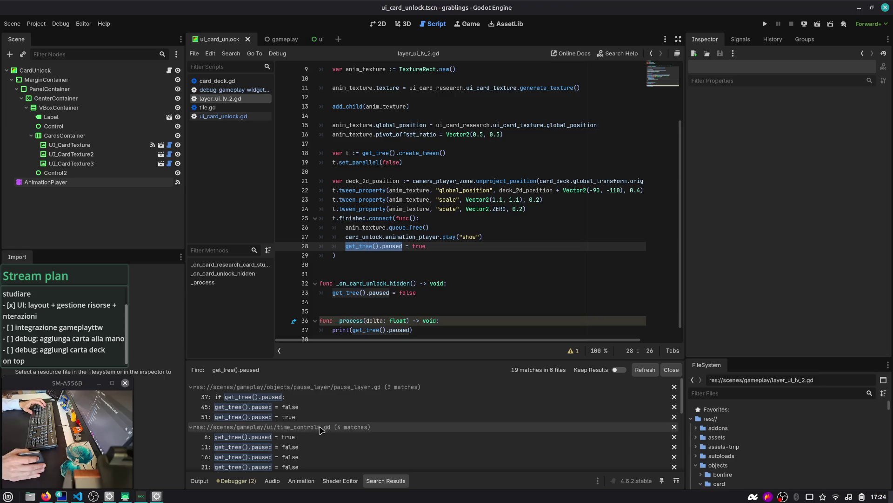
- Inspect the pause_layer.gd and time_controls.gd matches, ending back on layer_ui_lv_2.gd line 28
{"action": "left_click", "coordinate": [314, 400]}
{"action": "left_click", "coordinate": [314, 410]}
{"action": "left_click", "coordinate": [315, 417]}
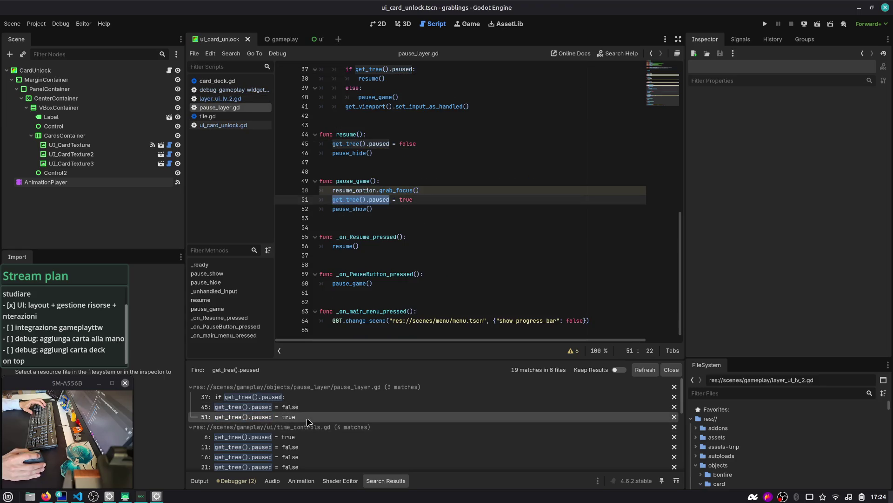
{"action": "scroll", "coordinate": [408, 266], "scroll_direction": "up", "scroll_amount": 3}
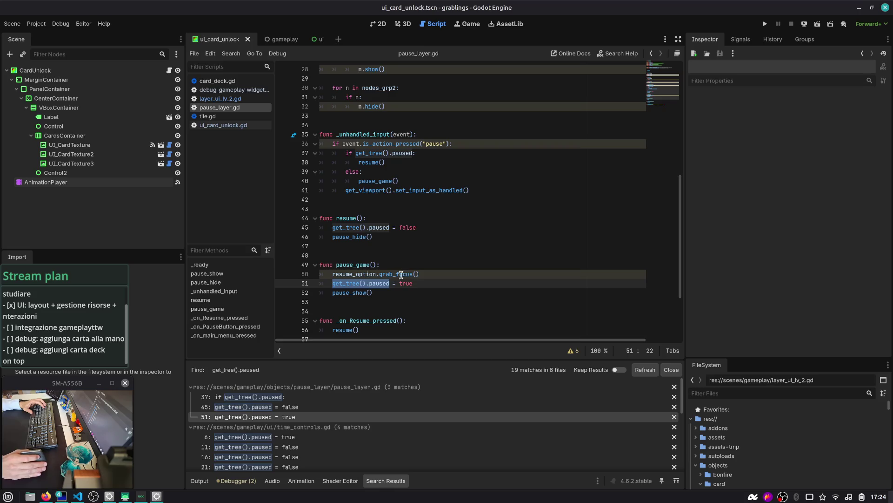
{"action": "scroll", "coordinate": [393, 281], "scroll_direction": "up", "scroll_amount": 2}
{"action": "left_click", "coordinate": [301, 436]}
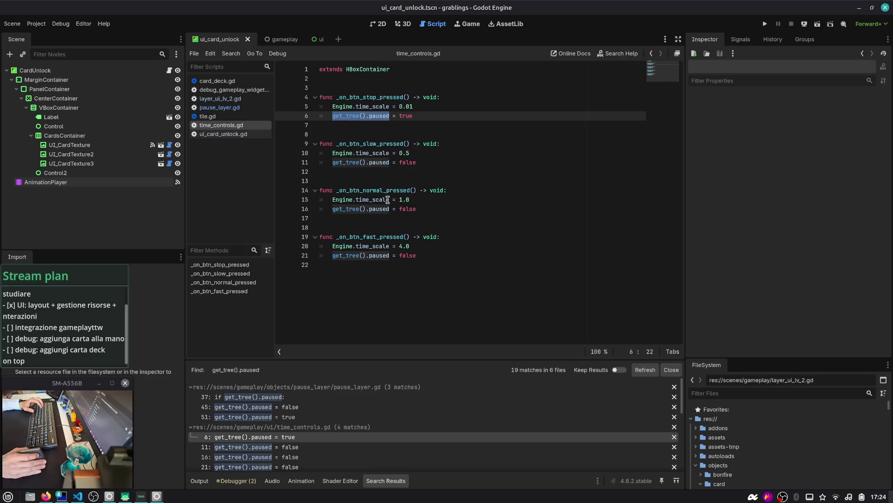
{"action": "mouse_move", "coordinate": [388, 199]}
{"action": "scroll", "coordinate": [294, 429], "scroll_direction": "down", "scroll_amount": 4}
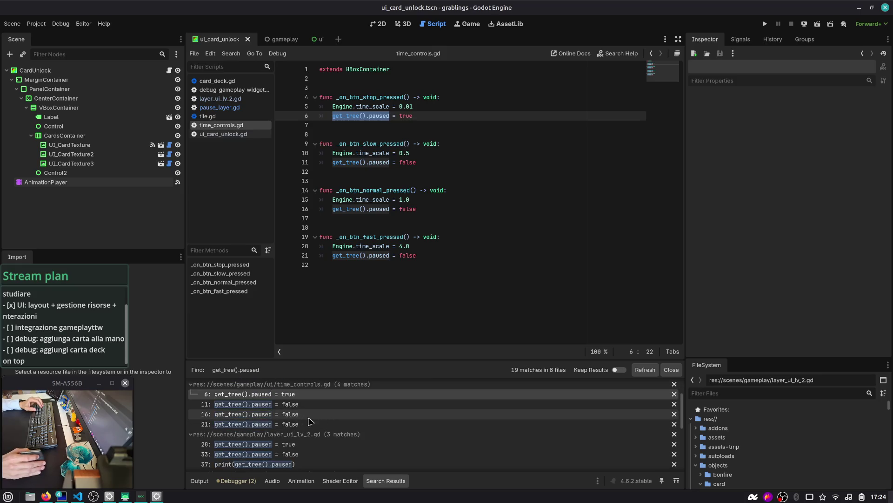
{"action": "scroll", "coordinate": [310, 422], "scroll_direction": "down", "scroll_amount": 3}
{"action": "left_click", "coordinate": [307, 414]}
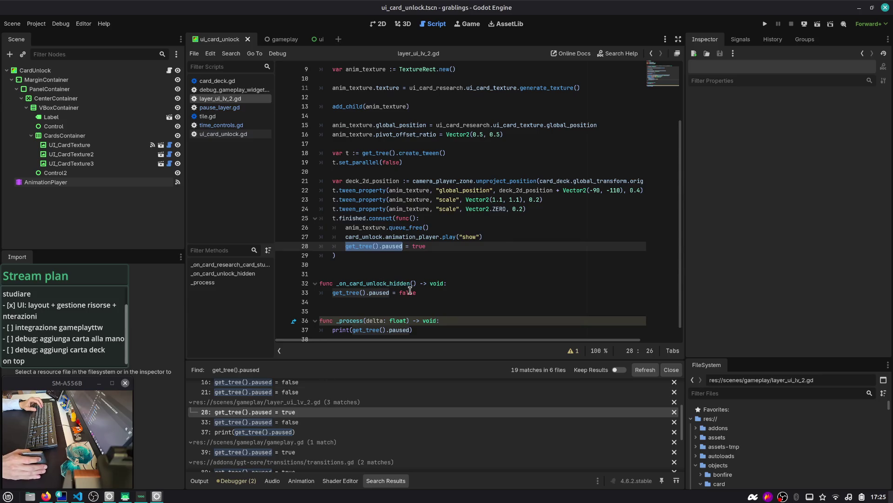
- Insert print("PAUSE") right after the play("show") call
{"action": "double_click", "coordinate": [378, 286]}
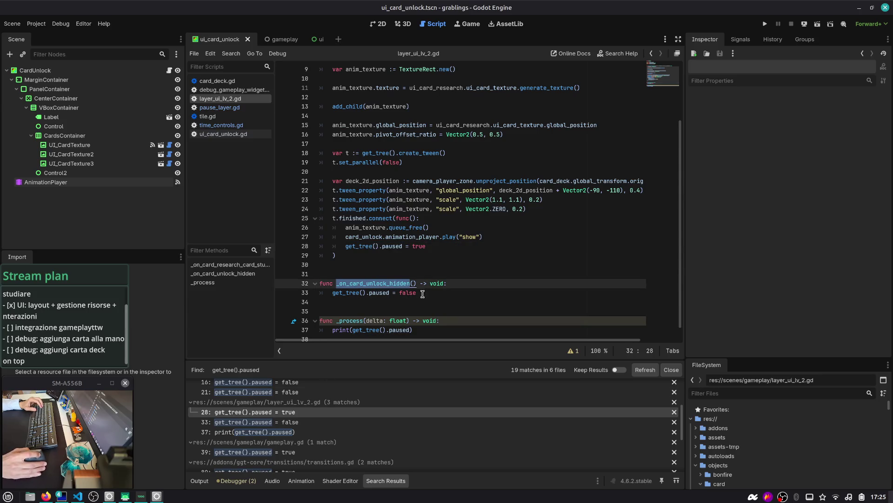
{"action": "left_click_drag", "start_coordinate": [423, 293], "coordinate": [282, 292]}
{"action": "left_click", "coordinate": [453, 292]}
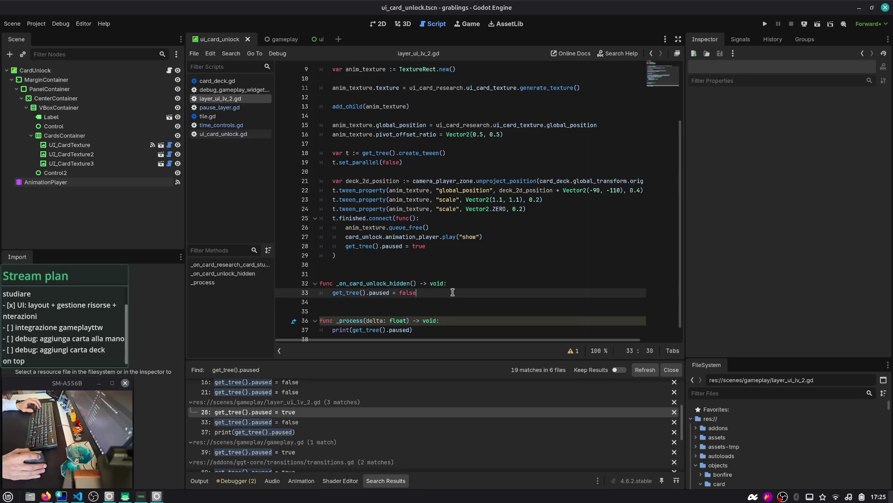
{"action": "left_click", "coordinate": [496, 238]}
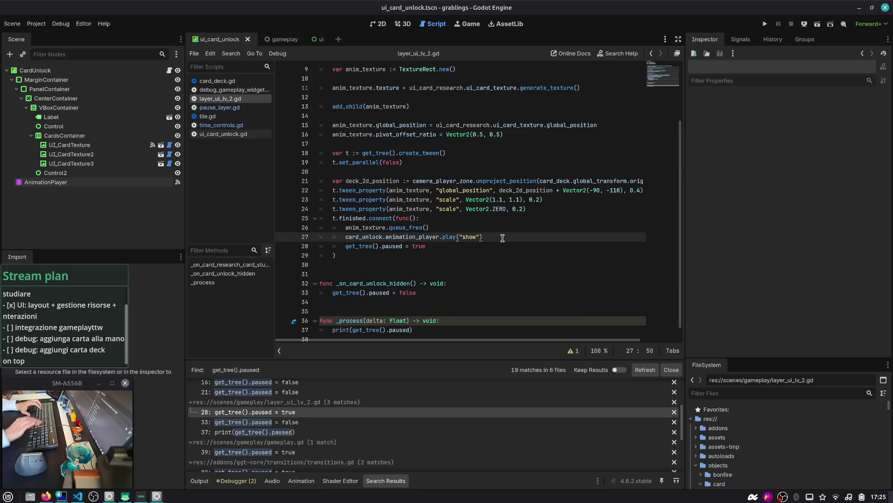
{"action": "key", "text": "Return"}
{"action": "type", "text": "(\""}
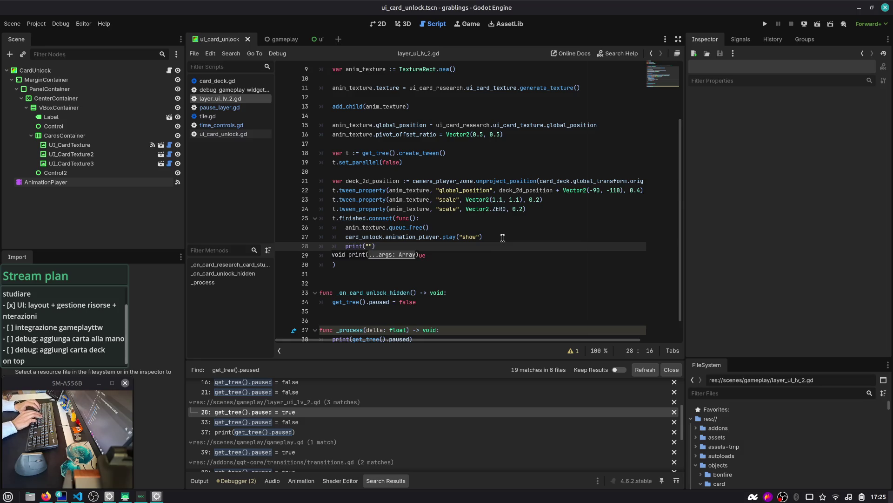
{"action": "key", "text": "Escape"}
{"action": "type", "text": "ASU"}
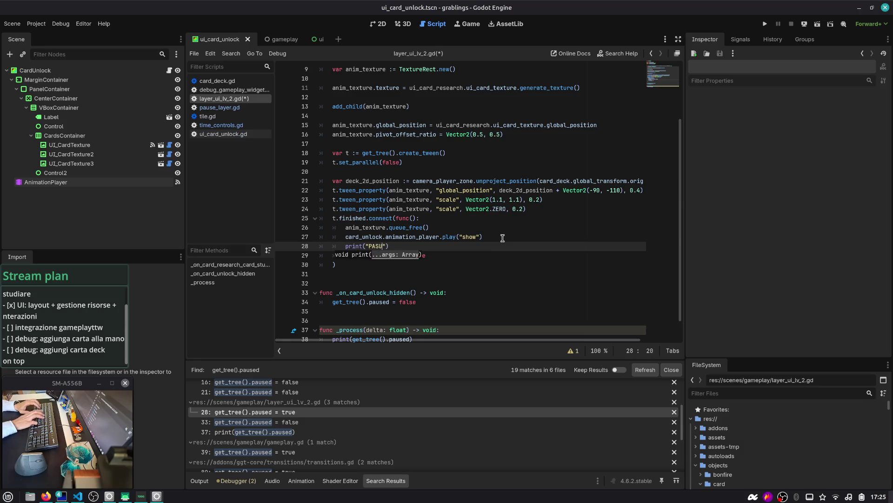
- Add print("RESUME") after the unpause in _on_card_unlock_hidden and save the script
{"action": "key", "text": "Down"}
{"action": "key", "text": "Down"}
{"action": "key", "text": "Down"}
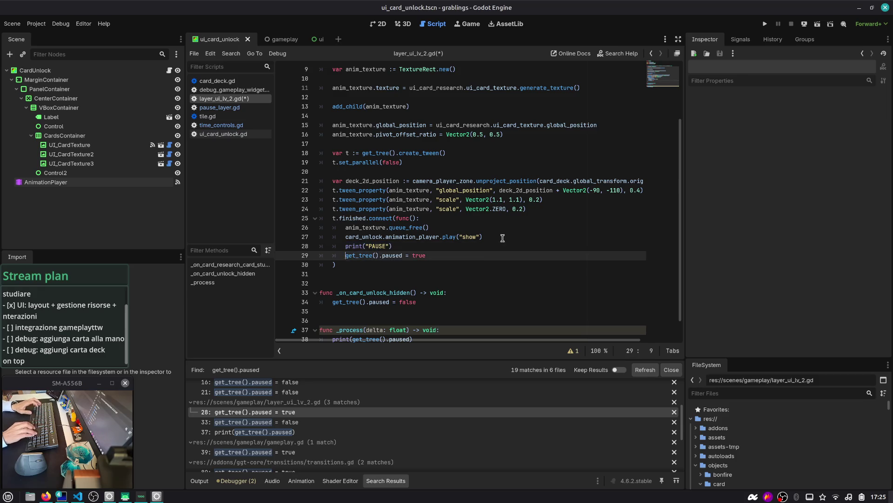
{"action": "key", "text": "Return"}
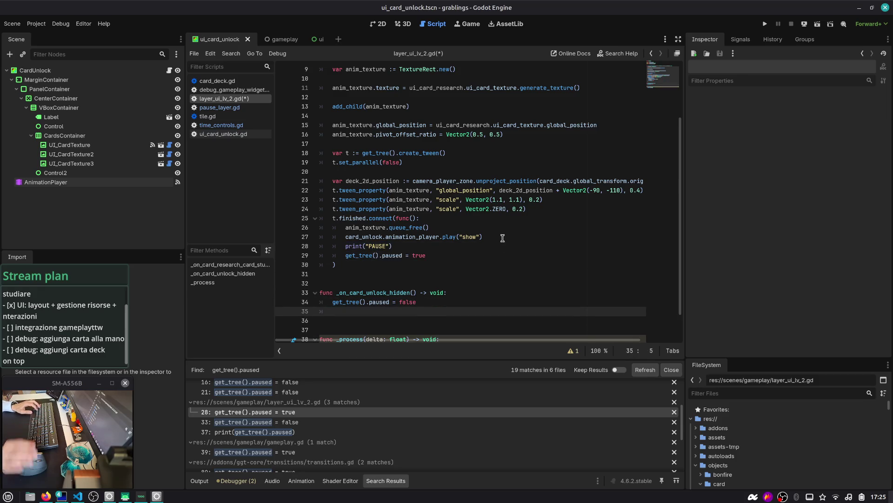
{"action": "scroll", "coordinate": [503, 238], "scroll_direction": "down", "scroll_amount": 1}
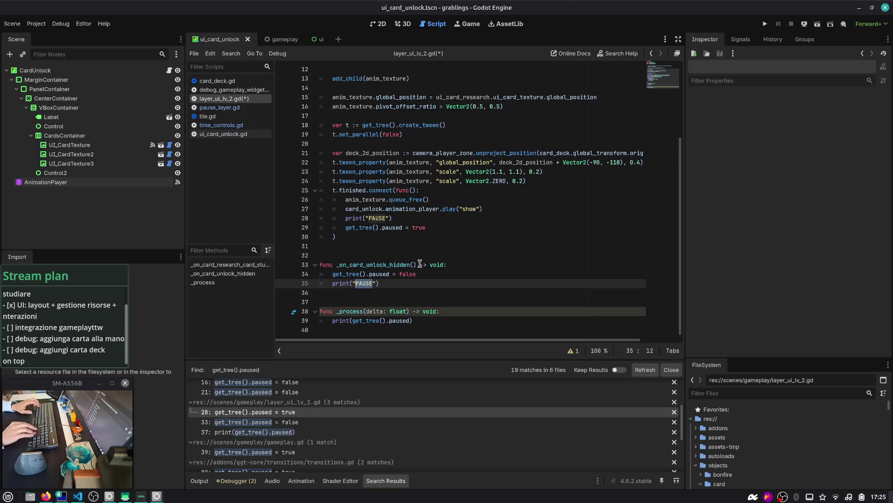
{"action": "type", "text": "RD UNLOCK"}
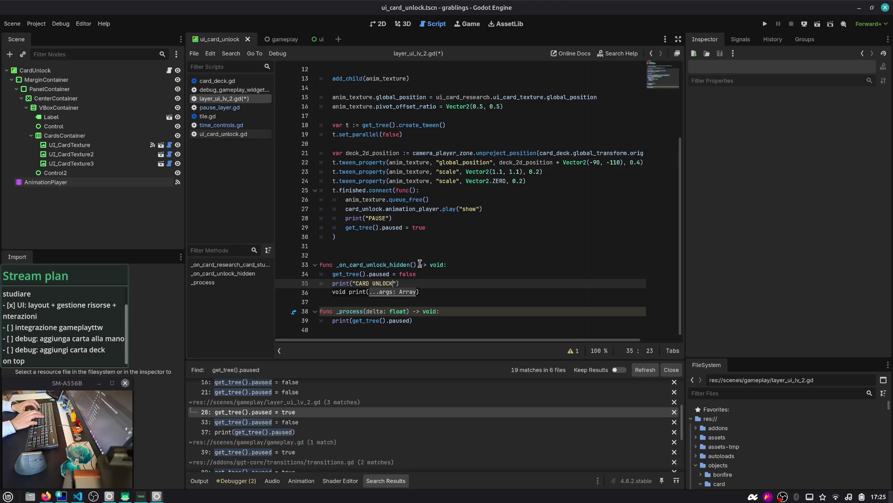
{"action": "key", "text": "ctrl+shift+Right"}
{"action": "key", "text": "ctrl+shift+Right"}
{"action": "type", "text": "RESUME"}
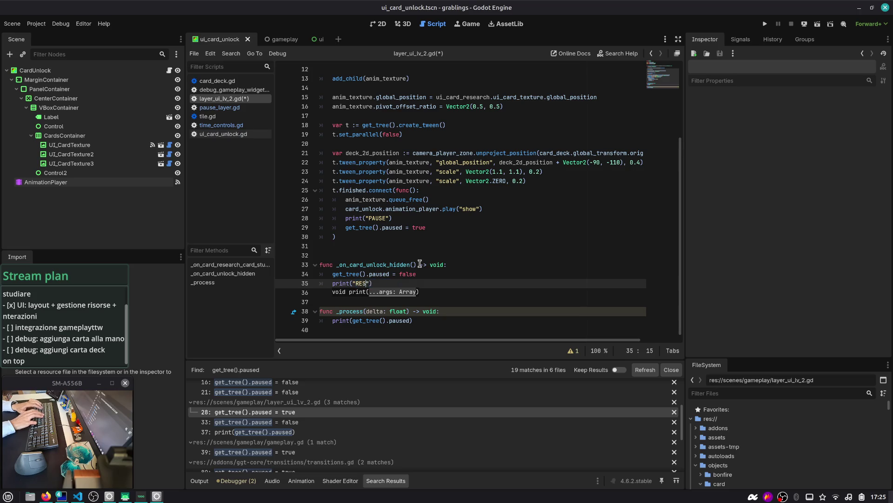
{"action": "key", "text": "ctrl+s"}
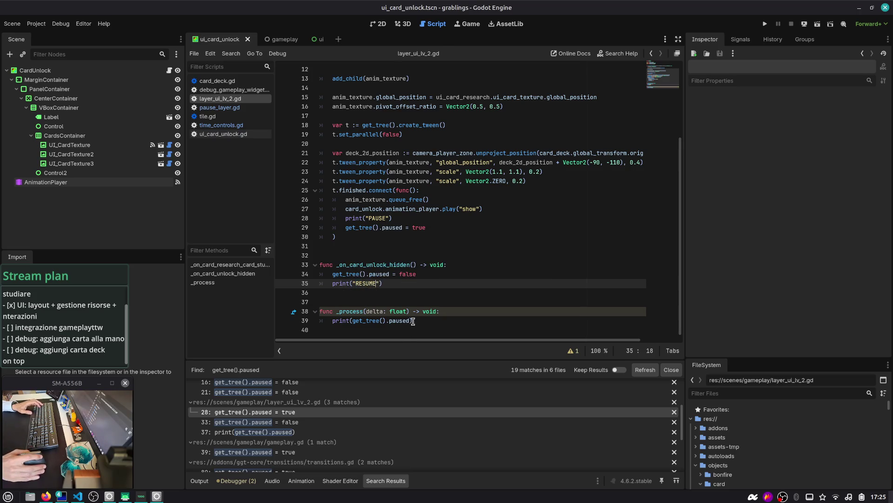
- Check the SceneTree.paused documentation from _on_card_unlock_hidden, then dismiss it
{"action": "left_click", "coordinate": [413, 320]}
{"action": "double_click", "coordinate": [375, 263]}
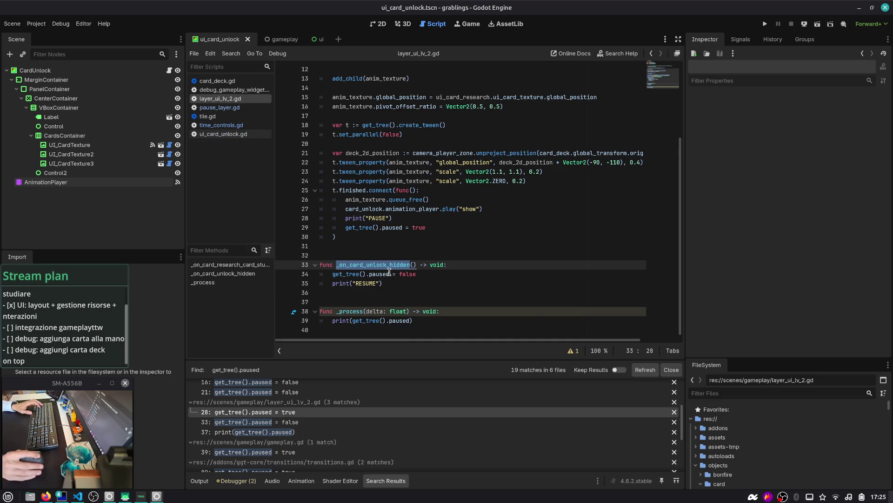
{"action": "mouse_move", "coordinate": [389, 272]}
{"action": "left_click", "coordinate": [397, 200]}
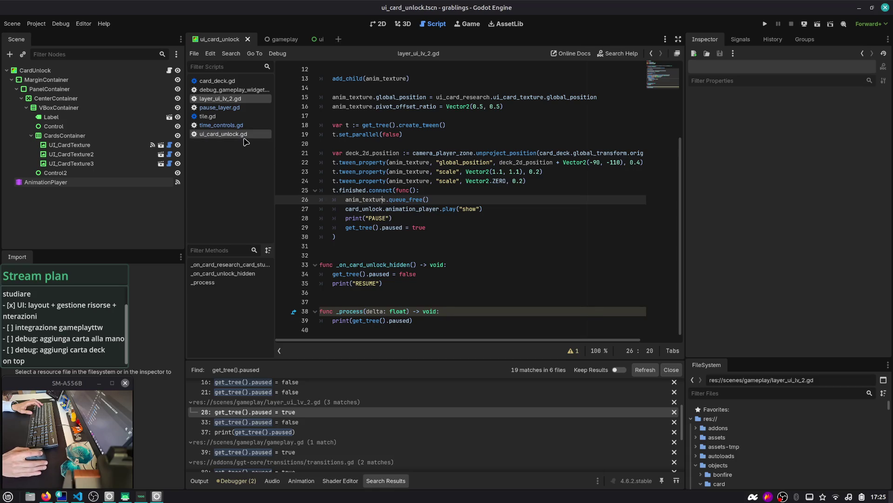
- Look over the ui and ui_card_unlock scenes, then select CardUnlock in gameplay.tscn
{"action": "left_click", "coordinate": [316, 39]}
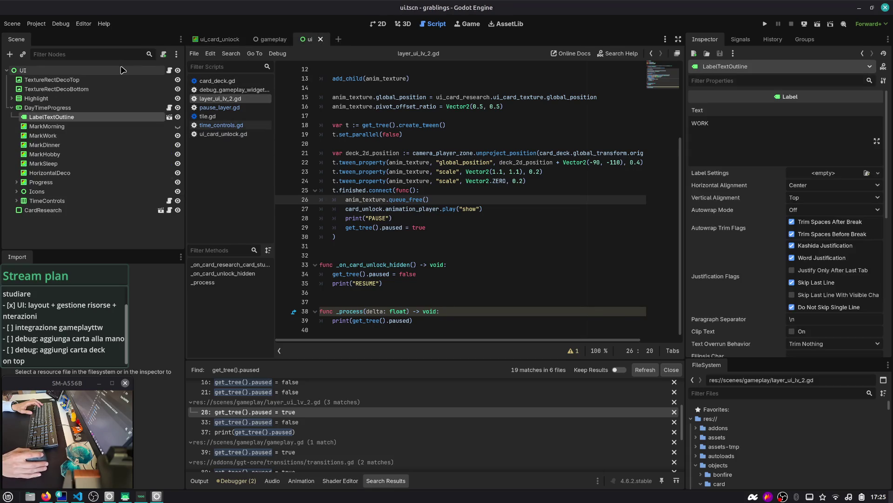
{"action": "left_click", "coordinate": [170, 71]}
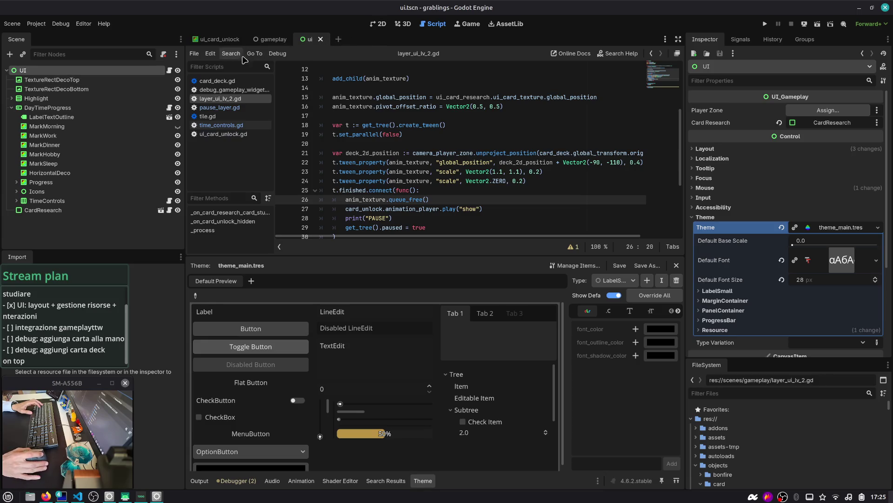
{"action": "left_click", "coordinate": [222, 41]}
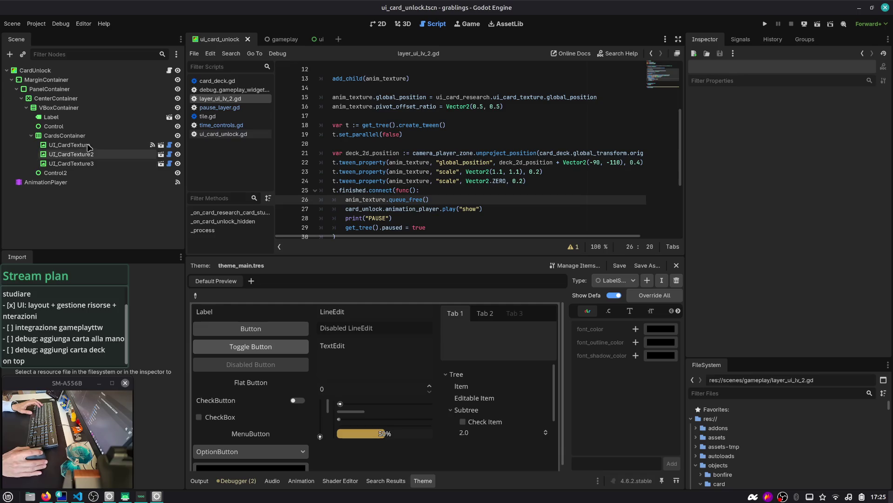
{"action": "left_click", "coordinate": [284, 41]}
{"action": "left_click", "coordinate": [59, 213]}
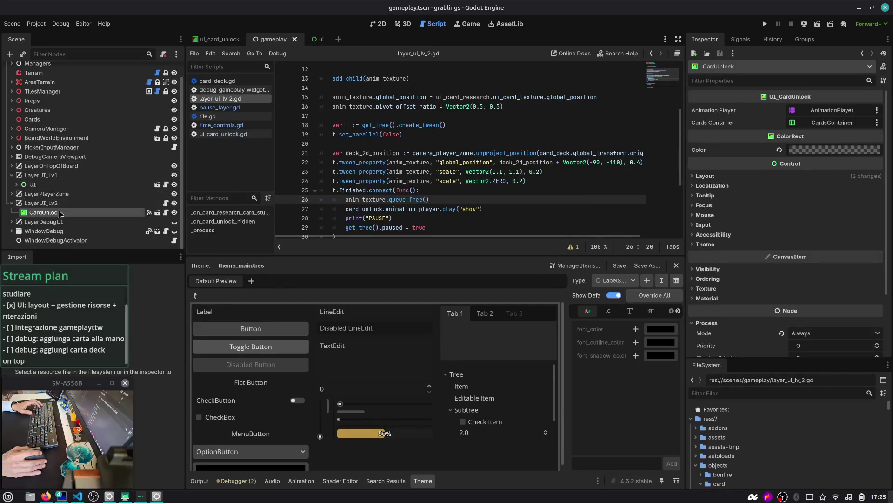
- Disconnect _on_card_unlock_hidden from CardUnlock's hidden() signal
{"action": "left_click", "coordinate": [740, 40]}
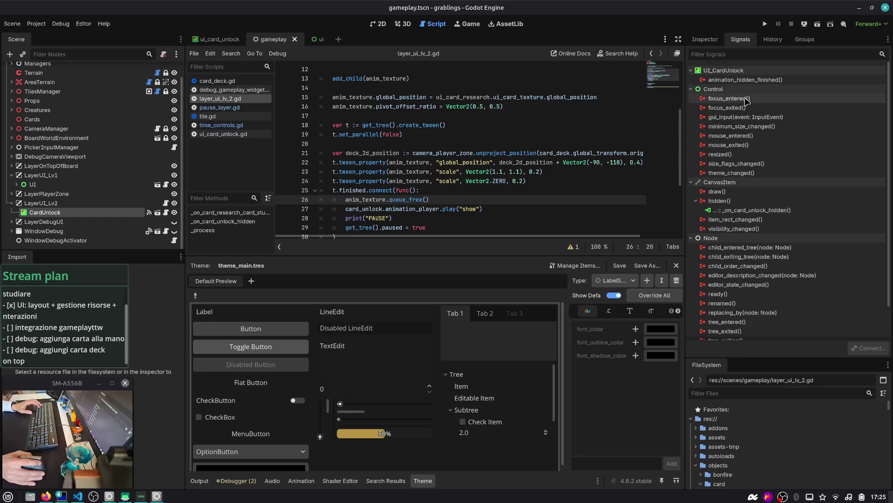
{"action": "left_click", "coordinate": [776, 211]}
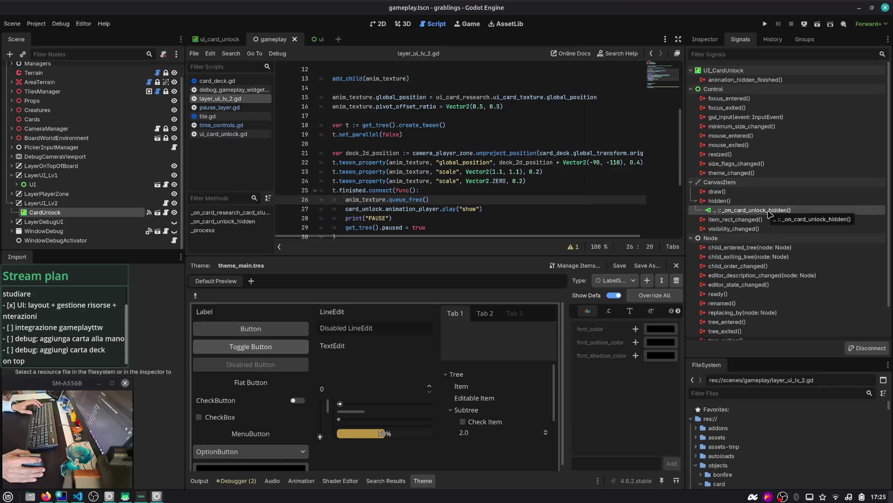
{"action": "left_click", "coordinate": [867, 349]}
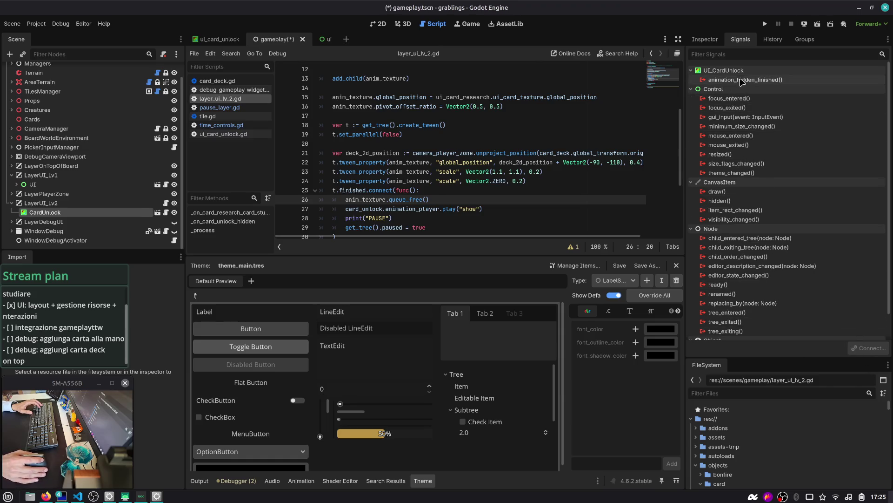
- Connect animation_hidden_finished to a new handler method on LayerUI_Lv2
{"action": "double_click", "coordinate": [760, 80]}
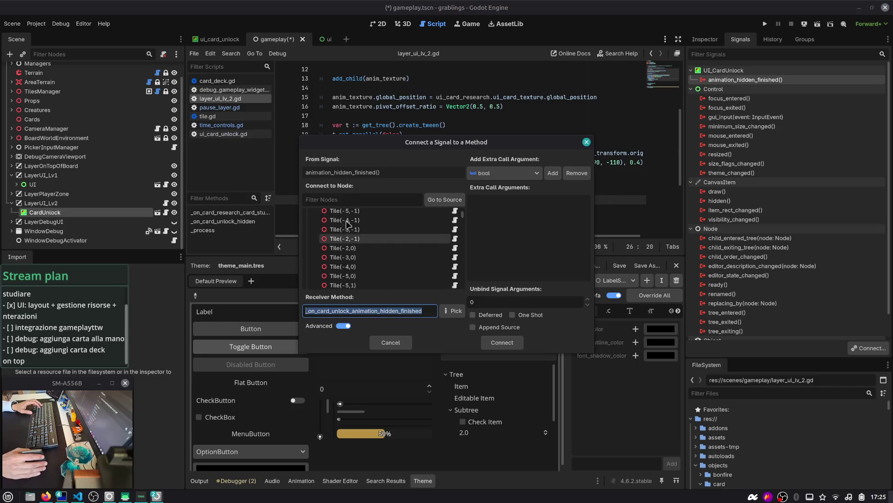
{"action": "type", "text": "layer_ui"}
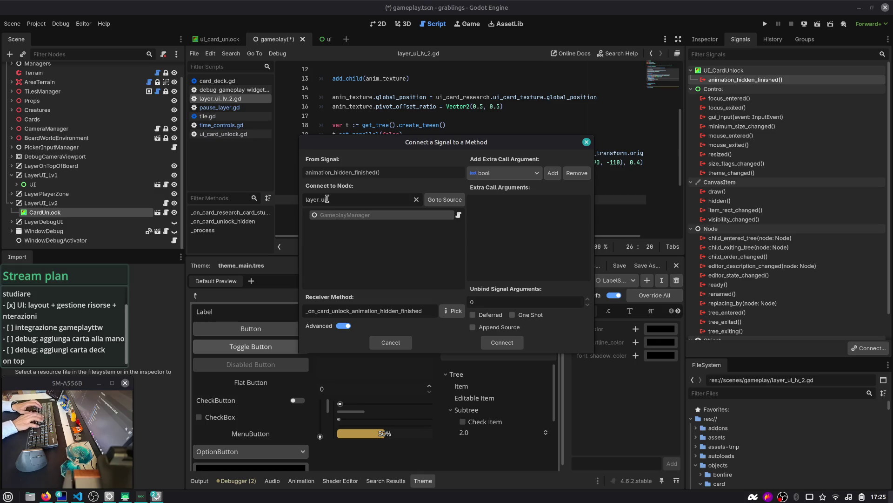
{"action": "key", "text": "BackSpace"}
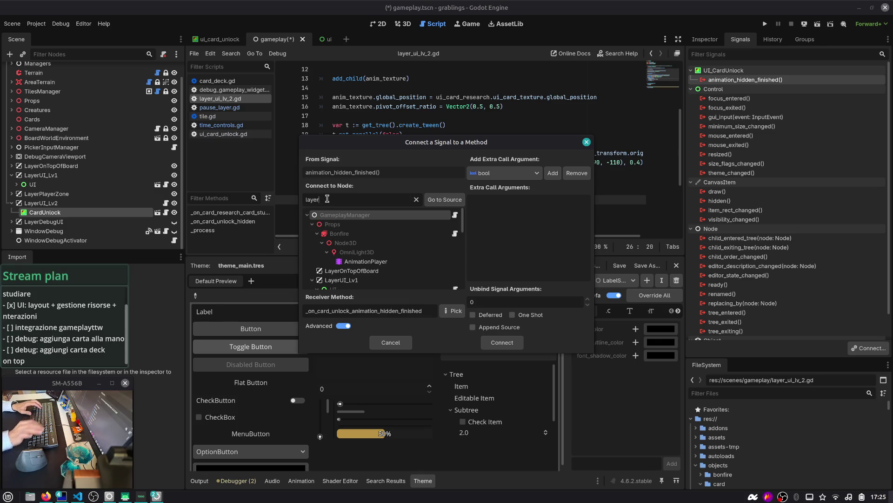
{"action": "scroll", "coordinate": [328, 242], "scroll_direction": "down", "scroll_amount": 1}
{"action": "scroll", "coordinate": [328, 242], "scroll_direction": "down", "scroll_amount": 4}
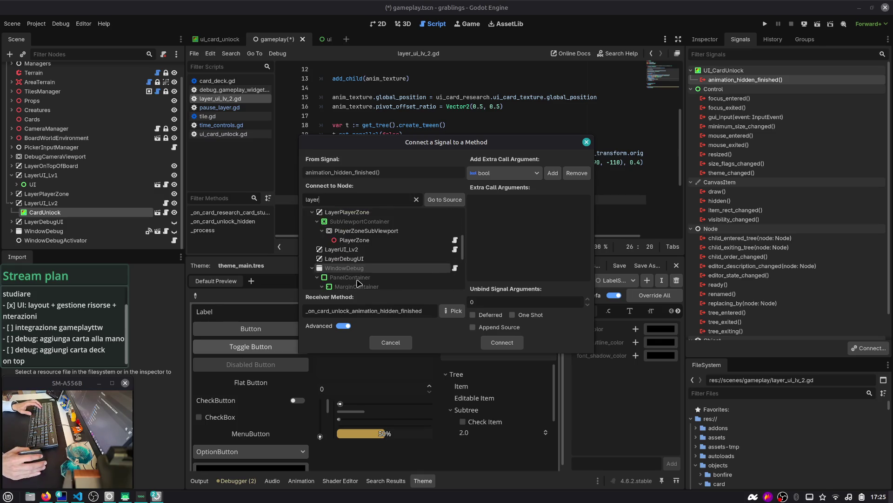
{"action": "double_click", "coordinate": [381, 252]}
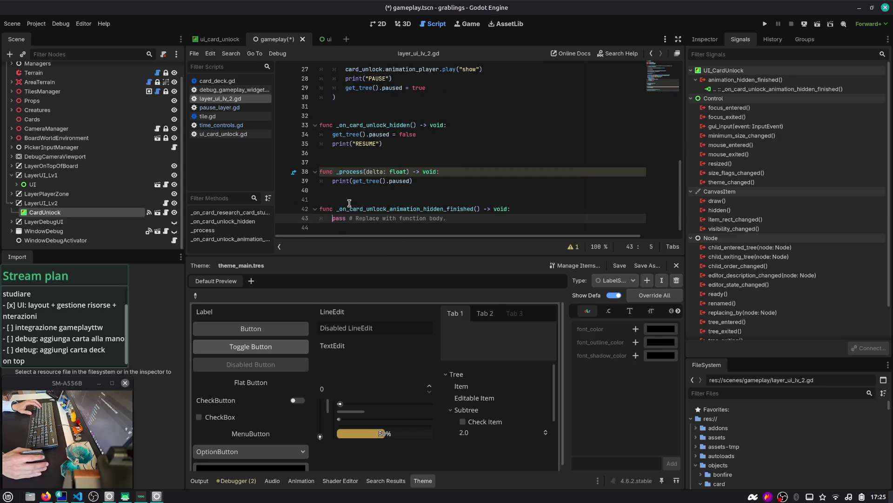
- Move the unpause and RESUME lines into the new animation-hidden handler and delete the old _on_card_unlock_hidden
{"action": "left_click_drag", "start_coordinate": [397, 141], "coordinate": [319, 134]}
{"action": "key", "text": "BackSpace"}
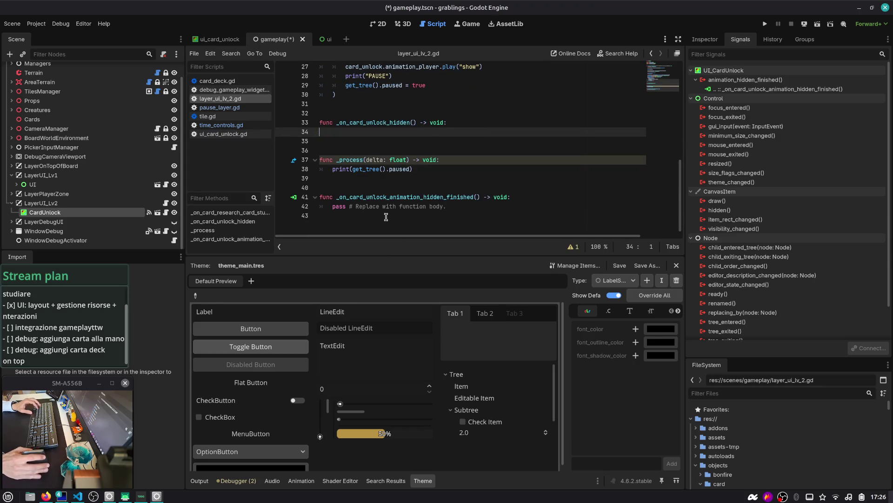
{"action": "left_click", "coordinate": [460, 206]}
{"action": "key", "text": "shift+Home"}
{"action": "type", "text": "get_tree().paused = false \tprint(\"RESUME\")"}
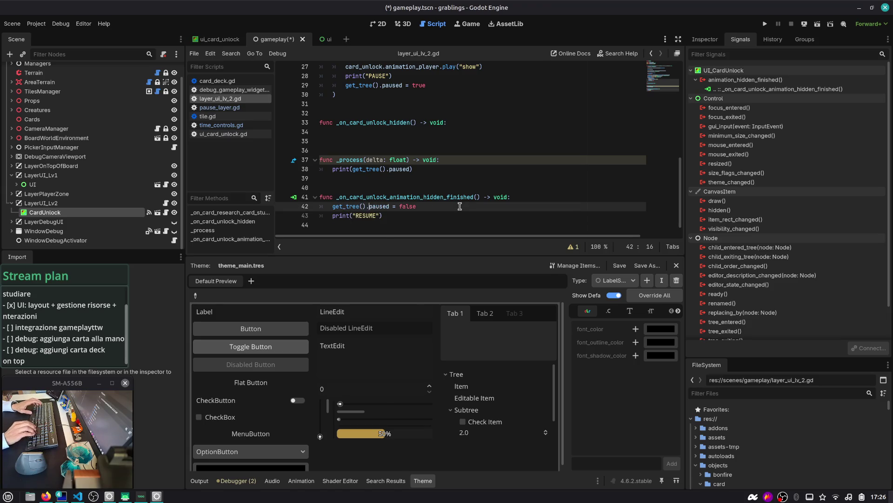
{"action": "key", "text": "Up"}
{"action": "key", "text": "Up"}
{"action": "key", "text": "Up"}
{"action": "key", "text": "Up"}
{"action": "key", "text": "Up"}
{"action": "key", "text": "Up"}
{"action": "key", "text": "ctrl+shift+k"}
{"action": "key", "text": "ctrl+shift+k"}
{"action": "key", "text": "ctrl+shift+k"}
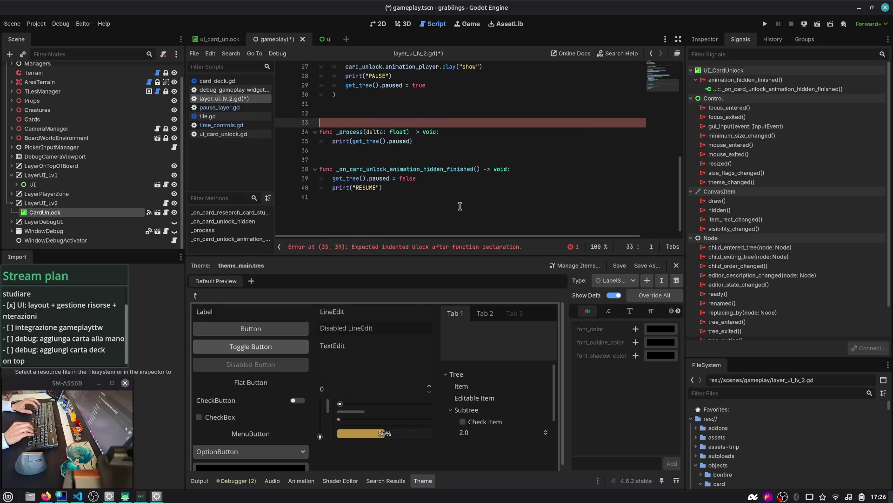
- Save the script and scene, then run the project to test the change
{"action": "key", "text": "ctrl+s"}
{"action": "double_click", "coordinate": [421, 170]}
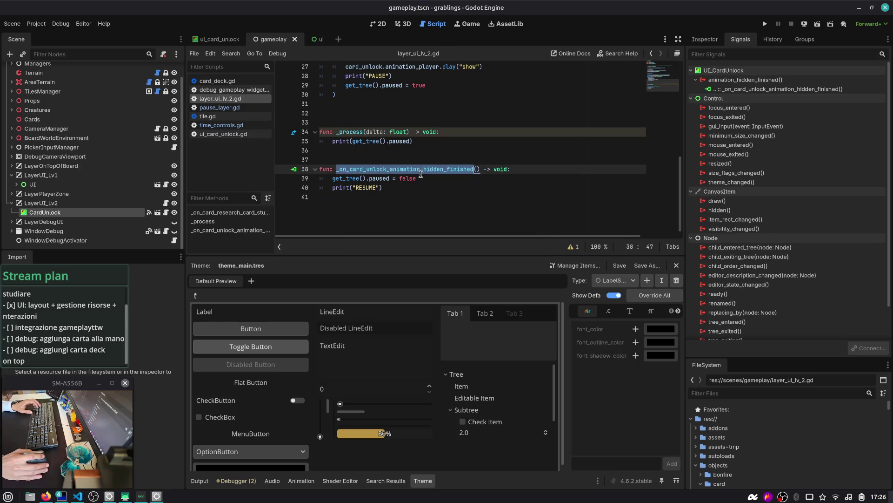
{"action": "key", "text": "Up"}
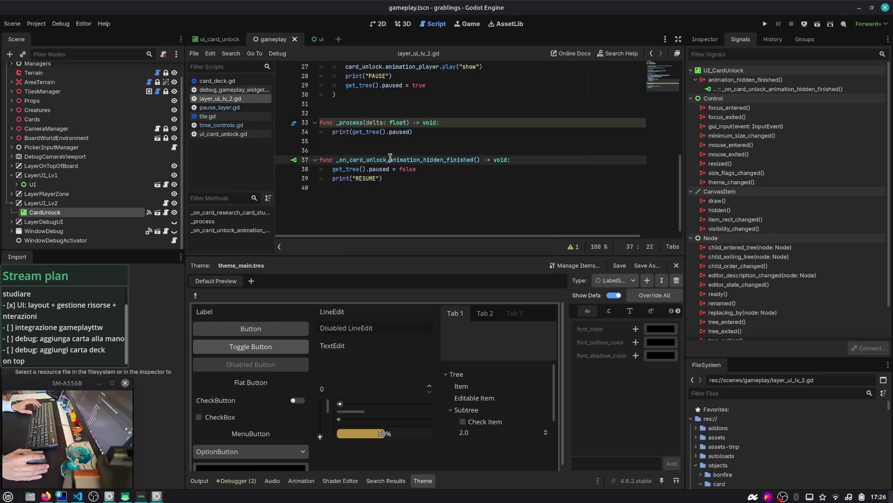
{"action": "scroll", "coordinate": [392, 158], "scroll_direction": "up", "scroll_amount": 10}
{"action": "scroll", "coordinate": [392, 158], "scroll_direction": "down", "scroll_amount": 7}
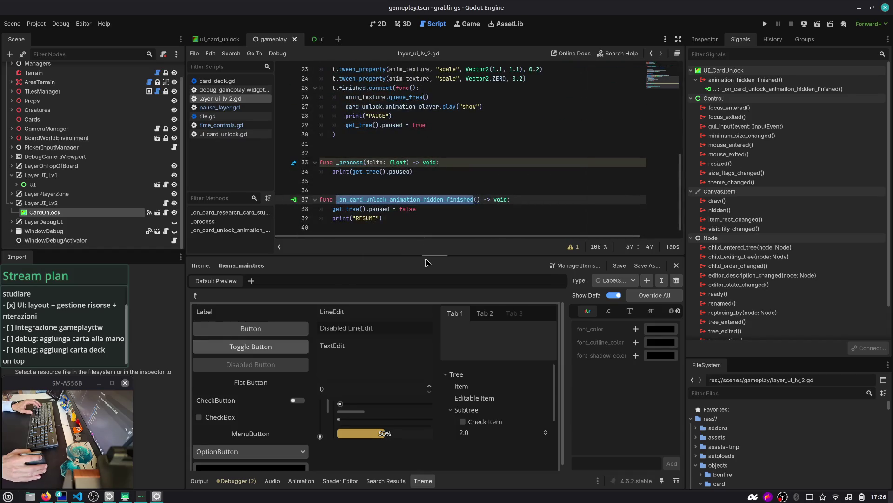
{"action": "left_click", "coordinate": [765, 23]}
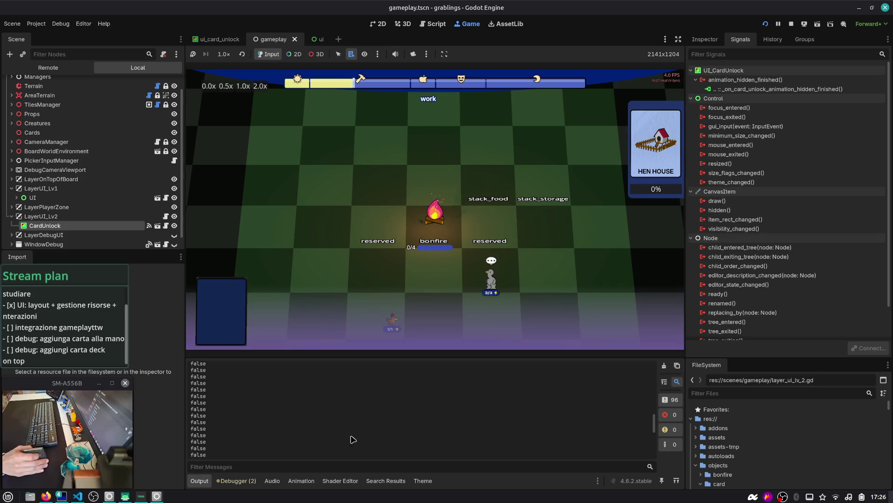
- Stop the running game and open the gameplay_henhouse scene via quick search
{"action": "left_click_drag", "start_coordinate": [653, 398], "coordinate": [655, 354]}
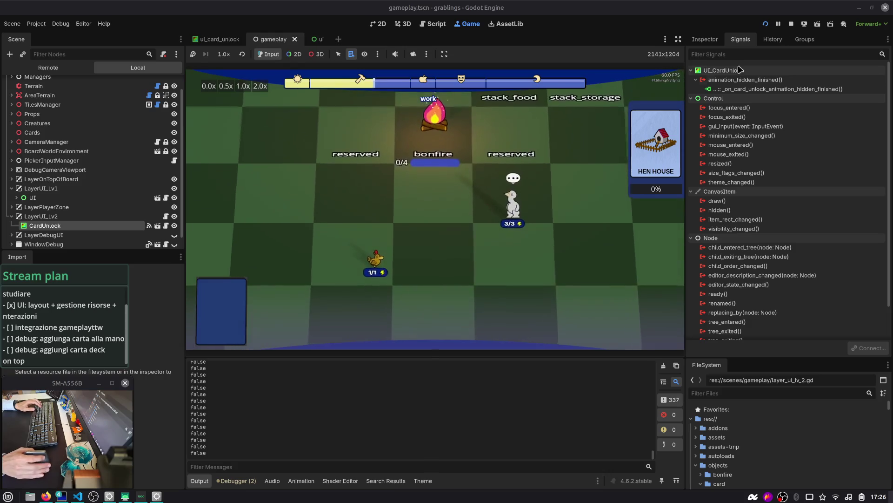
{"action": "double_click", "coordinate": [772, 89]}
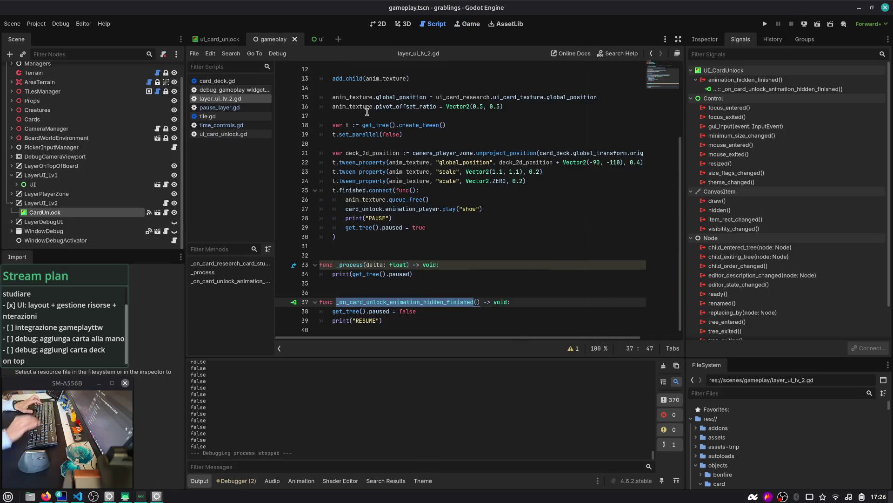
{"action": "key", "text": "ctrl+shift+o"}
{"action": "type", "text": "gameplay_hen"}
{"action": "key", "text": "Return"}
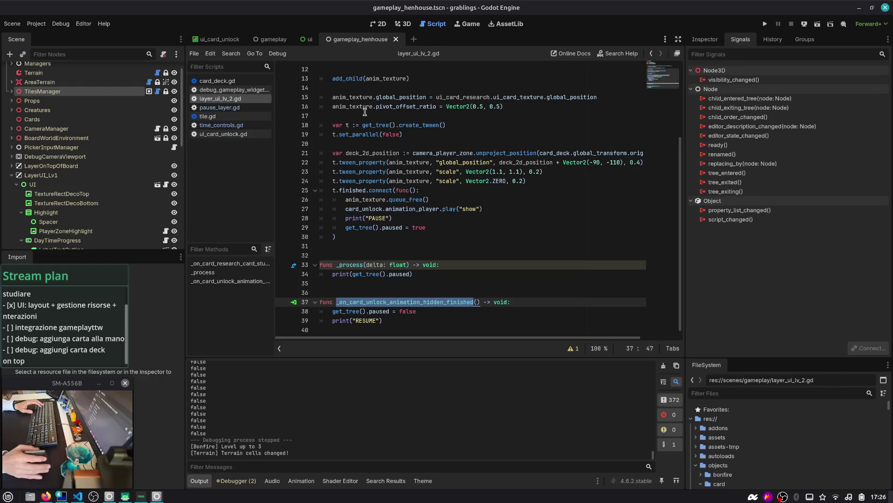
- Check CardUnlock's signal connection under LayerUI_Lv2, then run the gameplay_henhouse test scene
{"action": "left_click", "coordinate": [11, 175]}
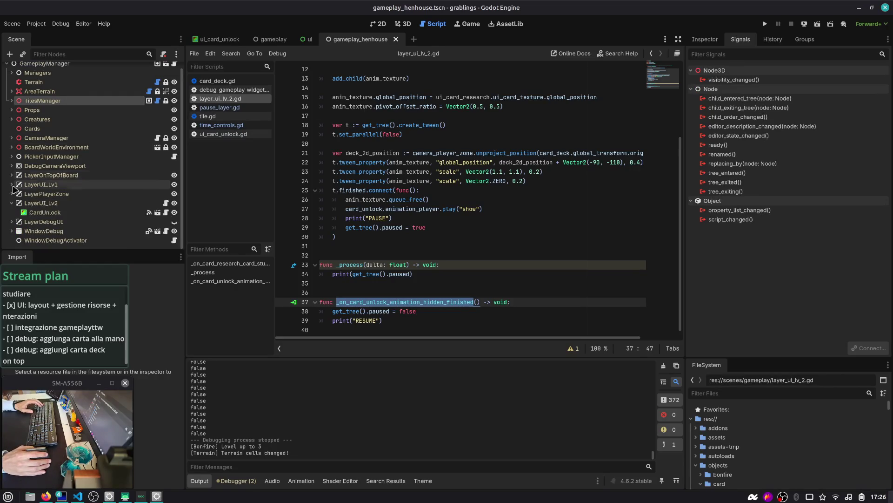
{"action": "left_click", "coordinate": [12, 203]}
{"action": "left_click", "coordinate": [45, 212]}
{"action": "double_click", "coordinate": [772, 89]}
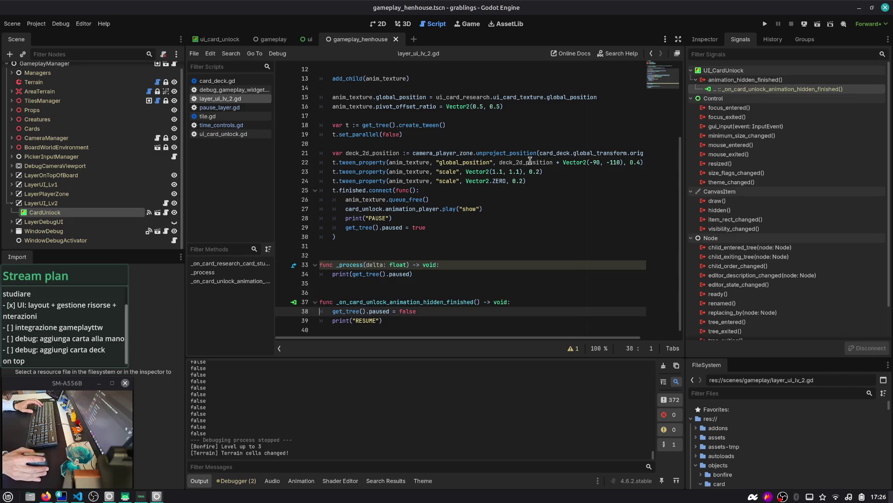
{"action": "key", "text": "ctrl+shift+o"}
{"action": "key", "text": "Return"}
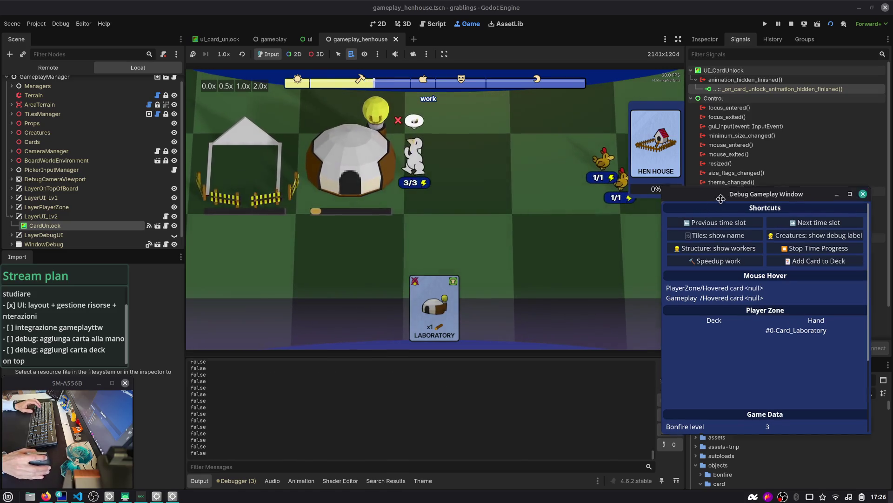
- Move the debug window aside, study the third card, confirm PAUSE in the log, and stop the game
{"action": "left_click_drag", "start_coordinate": [698, 192], "coordinate": [750, 240]}
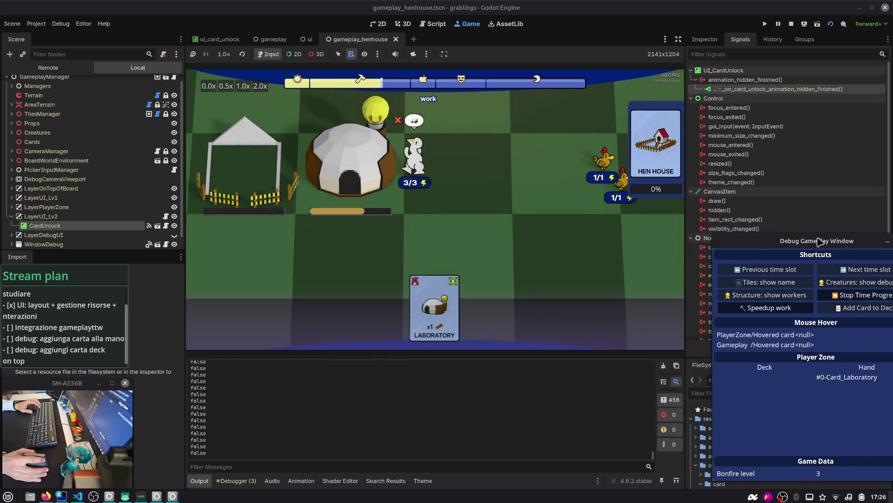
{"action": "left_click_drag", "start_coordinate": [820, 240], "coordinate": [808, 245]}
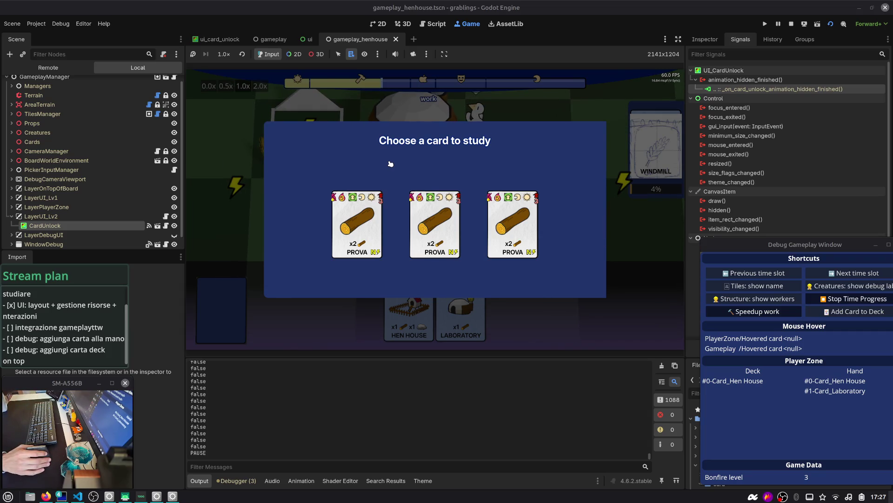
{"action": "left_click", "coordinate": [520, 217]}
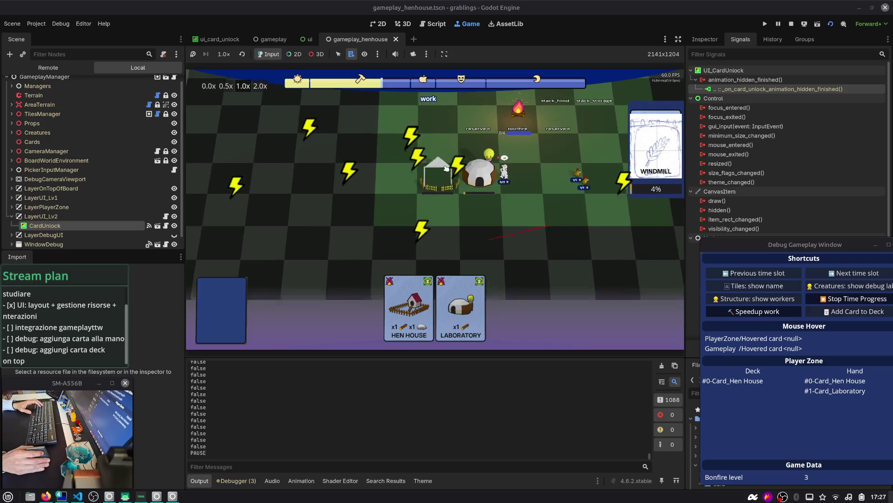
{"action": "left_click_drag", "start_coordinate": [196, 452], "coordinate": [213, 452]}
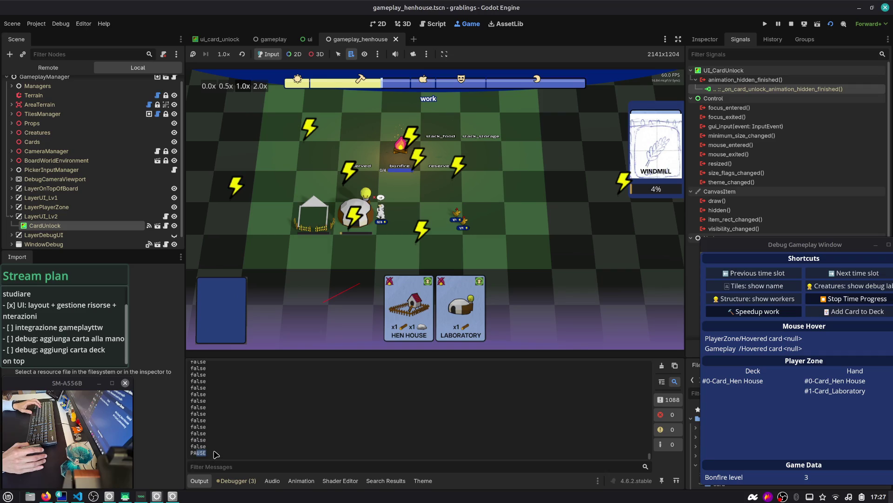
{"action": "left_click", "coordinate": [794, 23]}
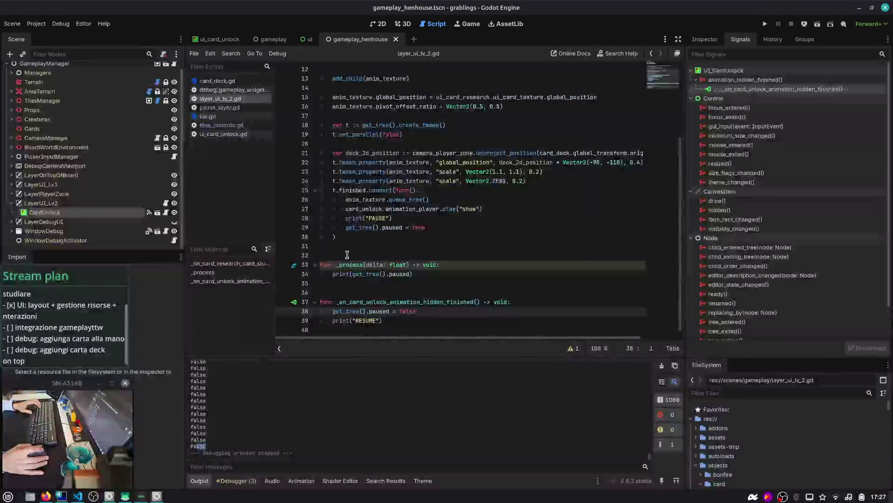
- Review the tween finished line, the paused debug print and the hidden-finished handler in layer_ui_lv_2.gd
{"action": "left_click", "coordinate": [353, 219]}
{"action": "left_click", "coordinate": [356, 192]}
{"action": "double_click", "coordinate": [356, 193]}
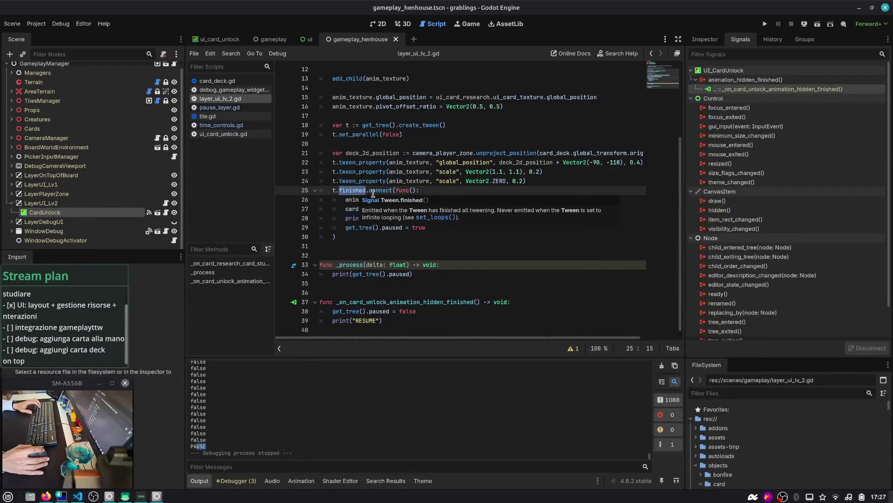
{"action": "scroll", "coordinate": [373, 194], "scroll_direction": "up", "scroll_amount": 2}
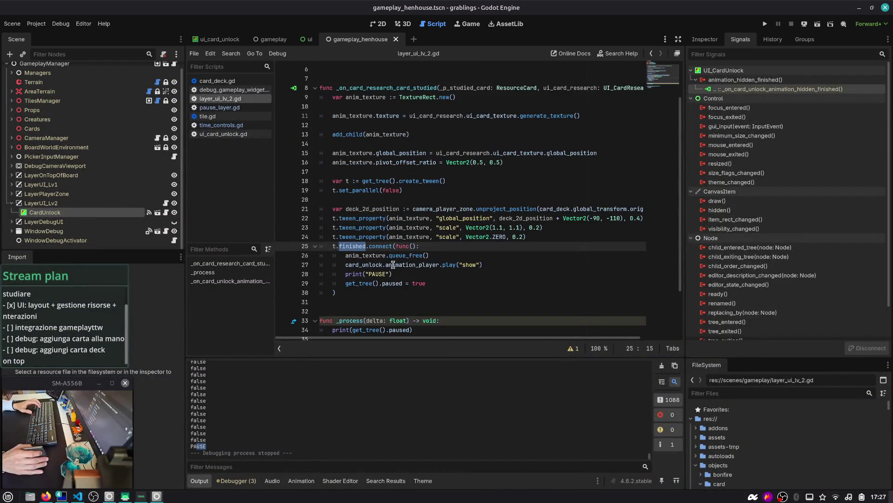
{"action": "scroll", "coordinate": [394, 276], "scroll_direction": "down", "scroll_amount": 2}
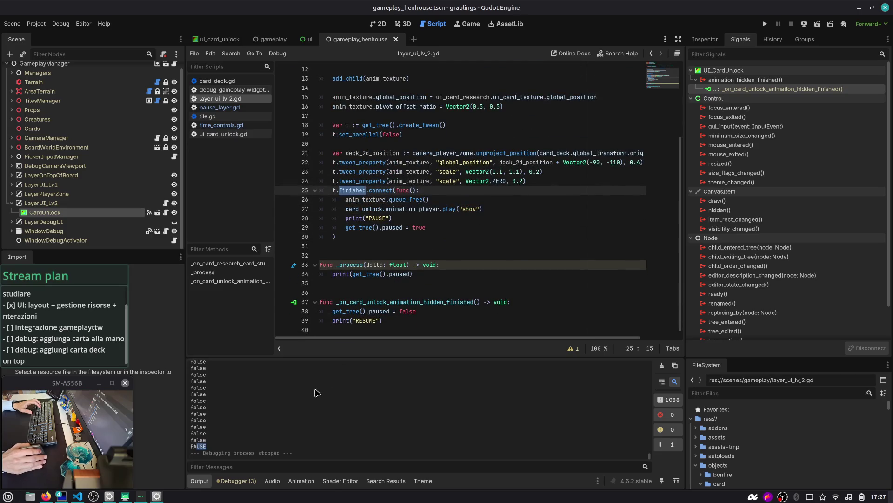
{"action": "left_click_drag", "start_coordinate": [413, 275], "coordinate": [318, 274]}
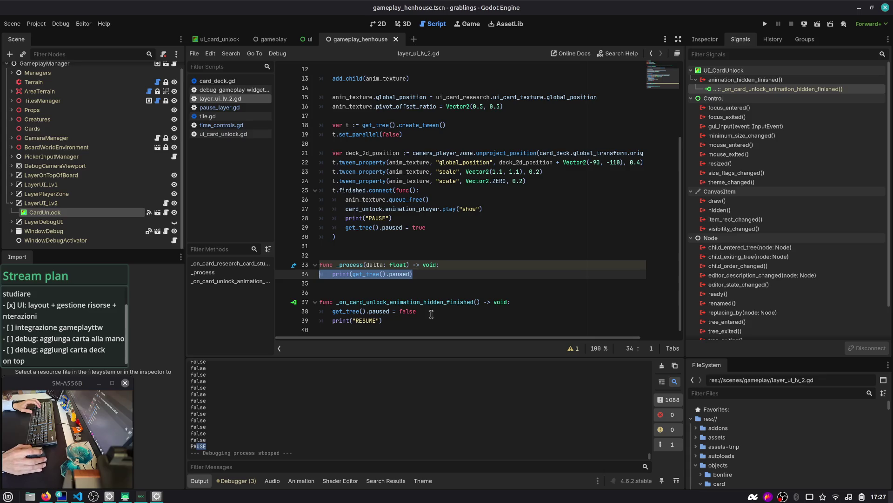
{"action": "left_click", "coordinate": [359, 321]}
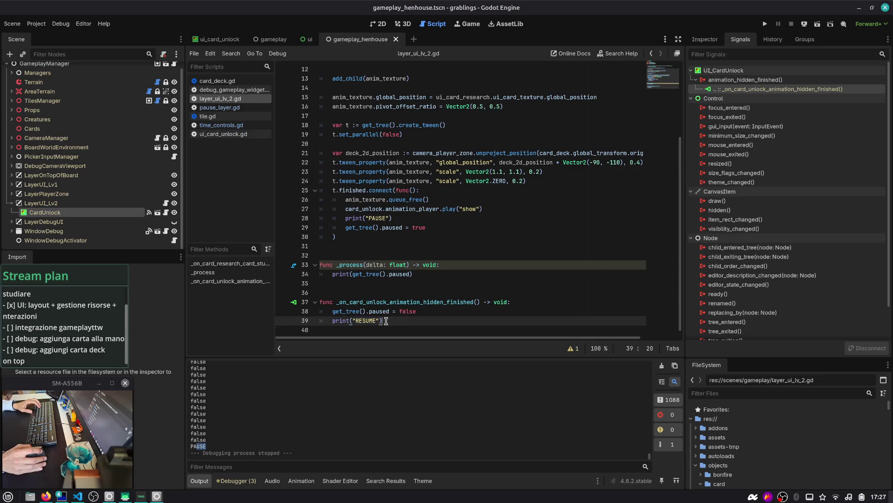
{"action": "double_click", "coordinate": [382, 302]}
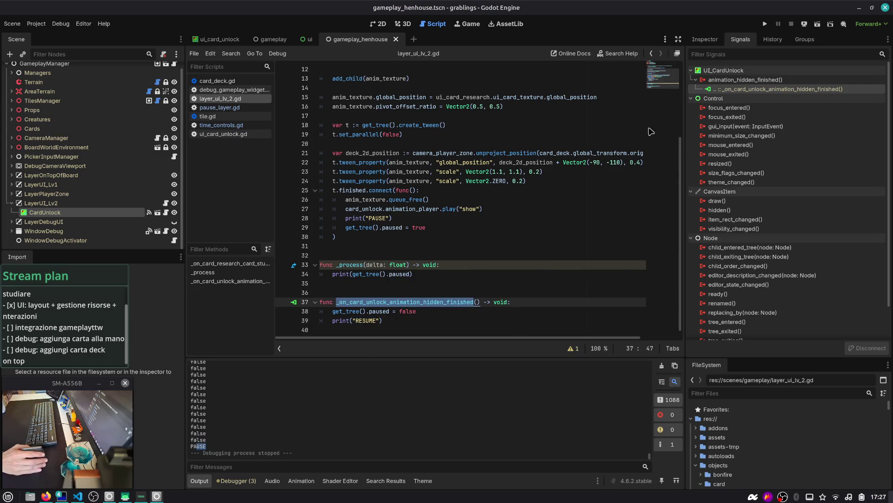
- Trace the CardUnlock signal to ui_card_unlock.gd and select the animation_hidden_finished declaration
{"action": "double_click", "coordinate": [738, 93]}
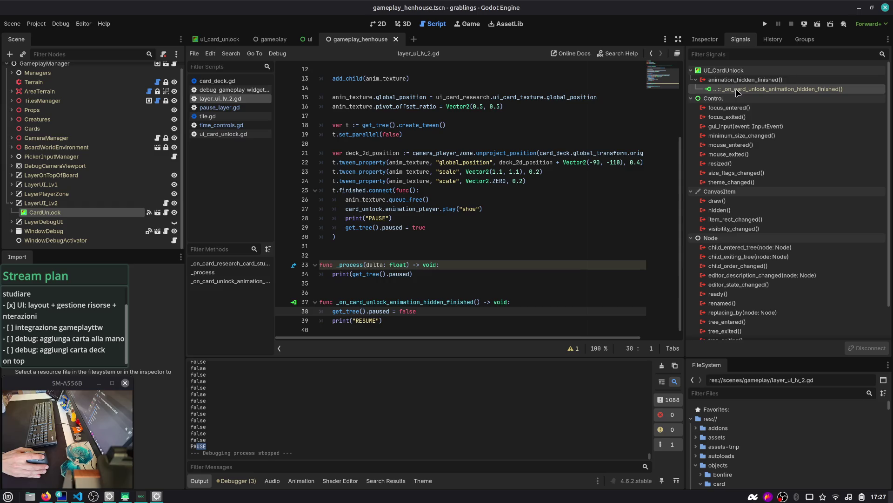
{"action": "left_click", "coordinate": [157, 213]}
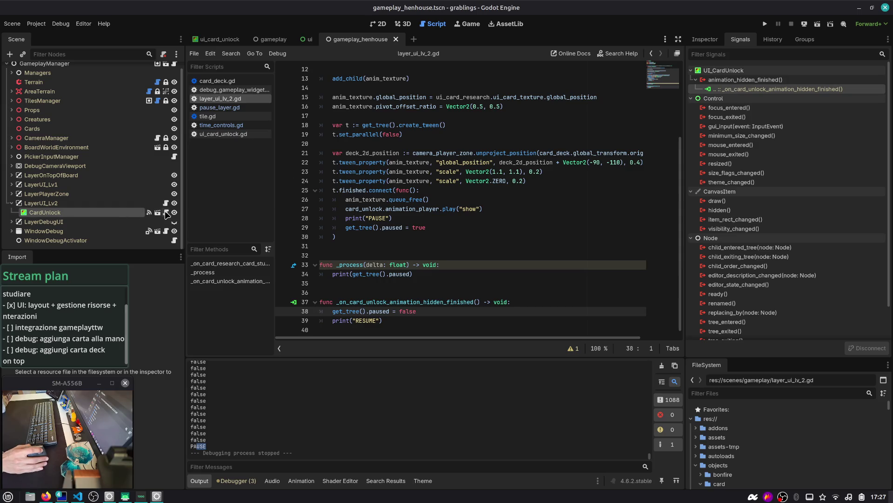
{"action": "double_click", "coordinate": [390, 98]}
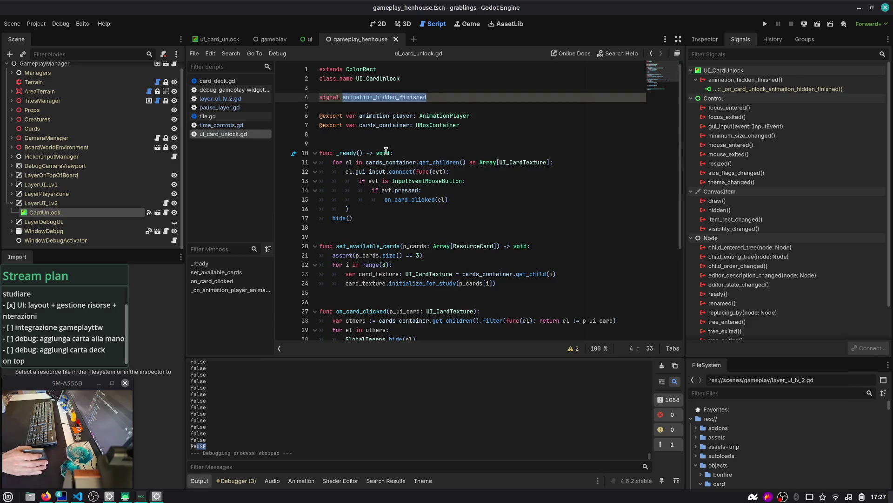
- Replace hidden.emit() with animation_hidden_finished.emit() on line 42
{"action": "scroll", "coordinate": [386, 148], "scroll_direction": "down", "scroll_amount": 5}
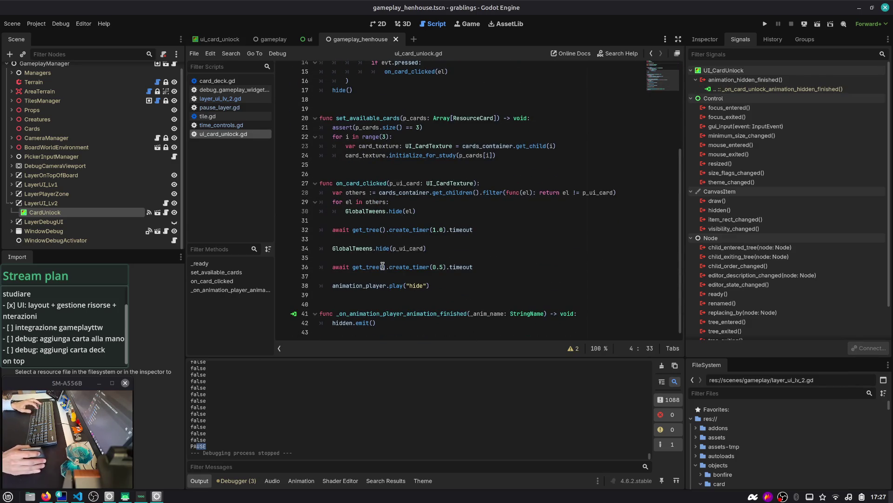
{"action": "double_click", "coordinate": [345, 324]}
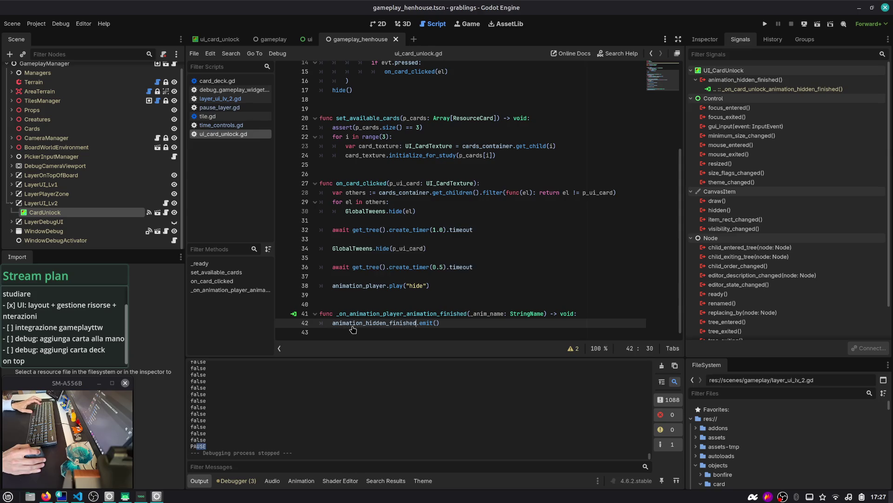
{"action": "double_click", "coordinate": [371, 323]}
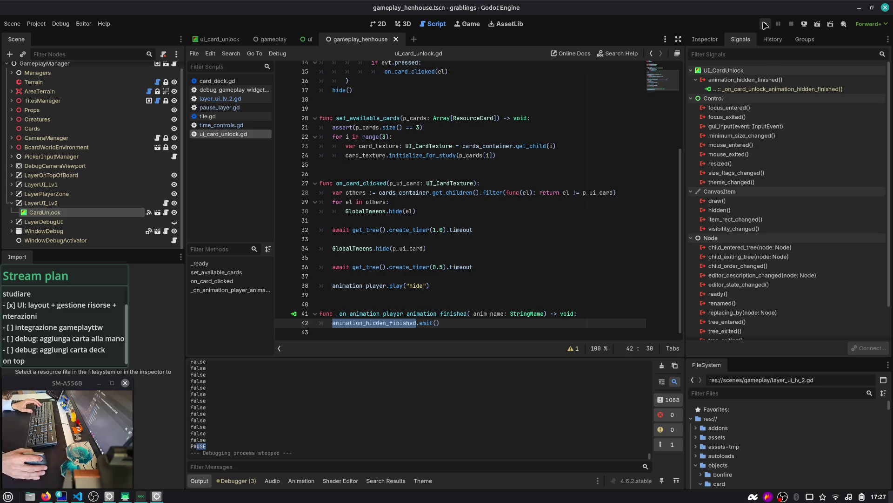
- Run gameplay_henhouse, stopping time and speeding up workers in the debug window
{"action": "left_click", "coordinate": [765, 27]}
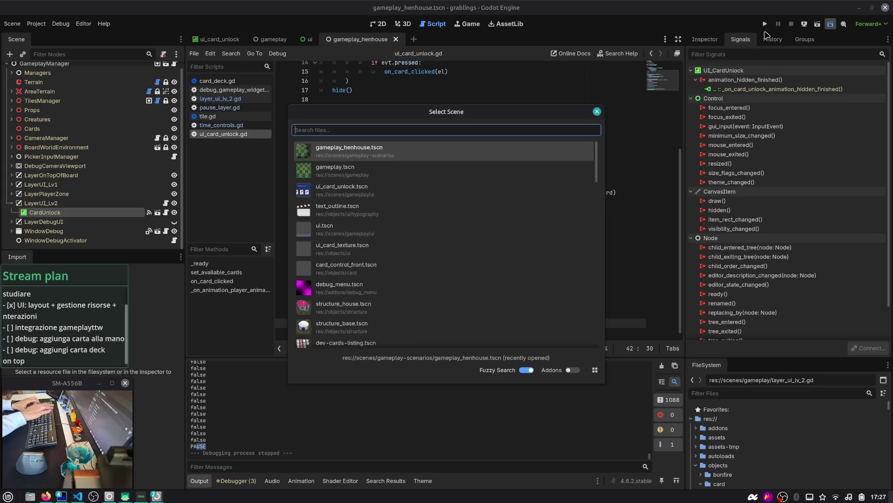
{"action": "key", "text": "Return"}
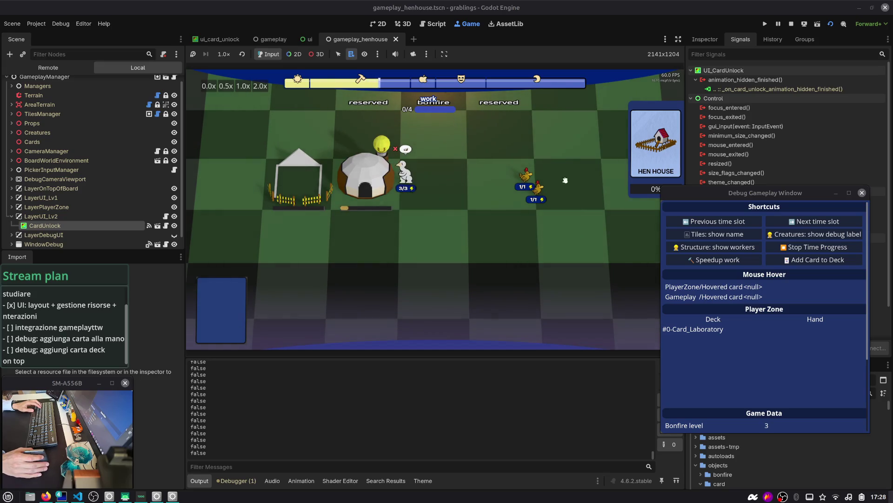
{"action": "left_click", "coordinate": [817, 247]}
{"action": "left_click", "coordinate": [726, 259]}
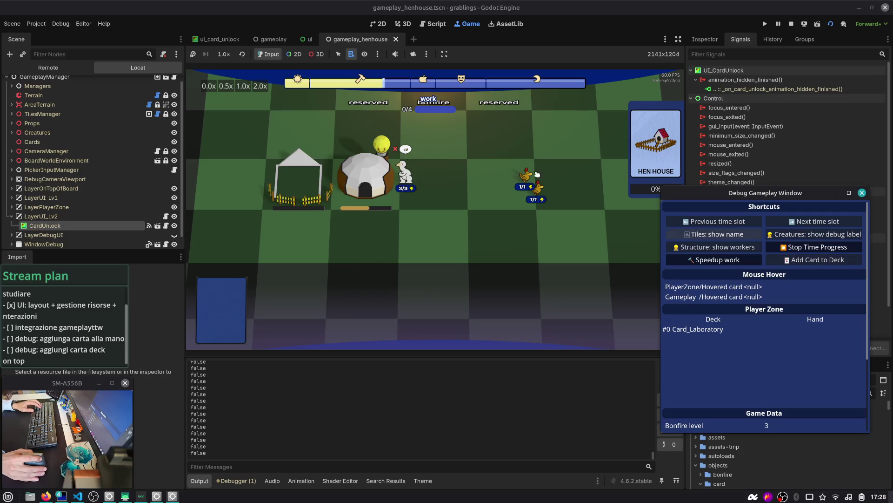
{"action": "left_click_drag", "start_coordinate": [674, 194], "coordinate": [699, 234]}
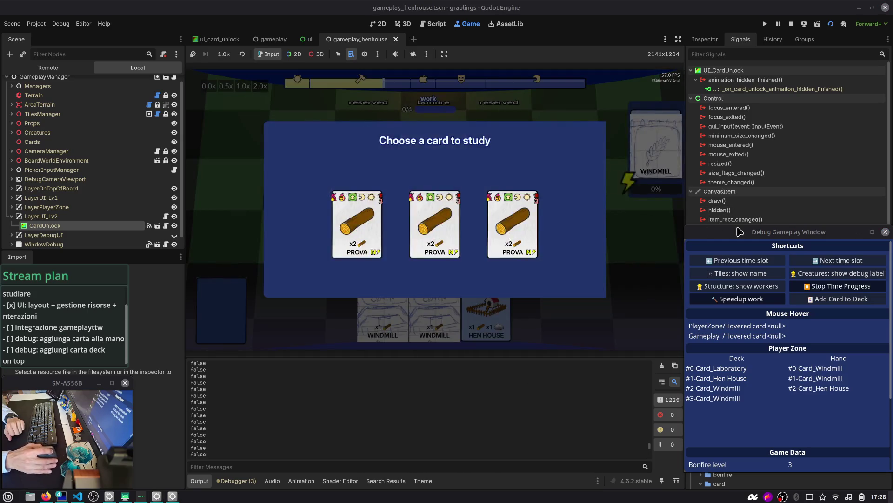
- Relaunch gameplay_henhouse, set the debug toggles, drop a worker into the hen house, then stop
{"action": "left_click", "coordinate": [791, 23]}
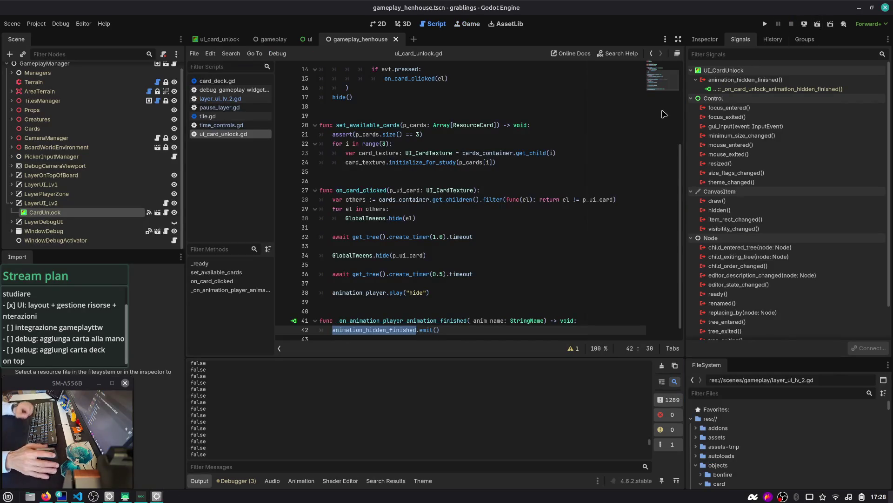
{"action": "key", "text": "ctrl+shift+F5"}
{"action": "key", "text": "Return"}
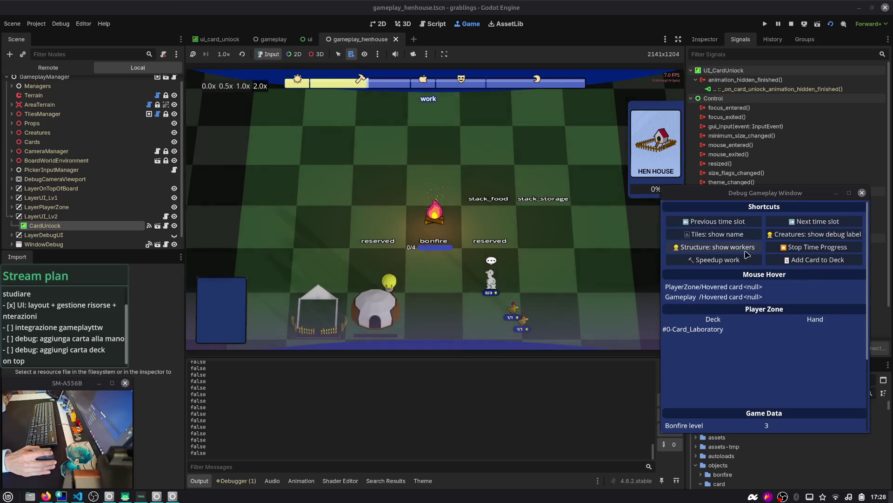
{"action": "left_click", "coordinate": [718, 259]}
{"action": "left_click", "coordinate": [818, 246]}
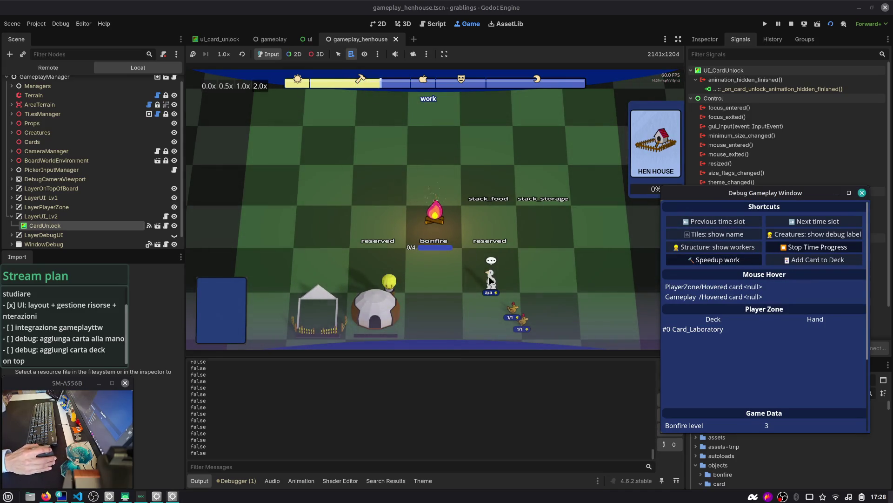
{"action": "mouse_move", "coordinate": [490, 281]}
{"action": "left_mouse_down"}
{"action": "mouse_move", "coordinate": [489, 267]}
{"action": "mouse_move", "coordinate": [426, 263]}
{"action": "mouse_move", "coordinate": [389, 278]}
{"action": "left_mouse_up"}
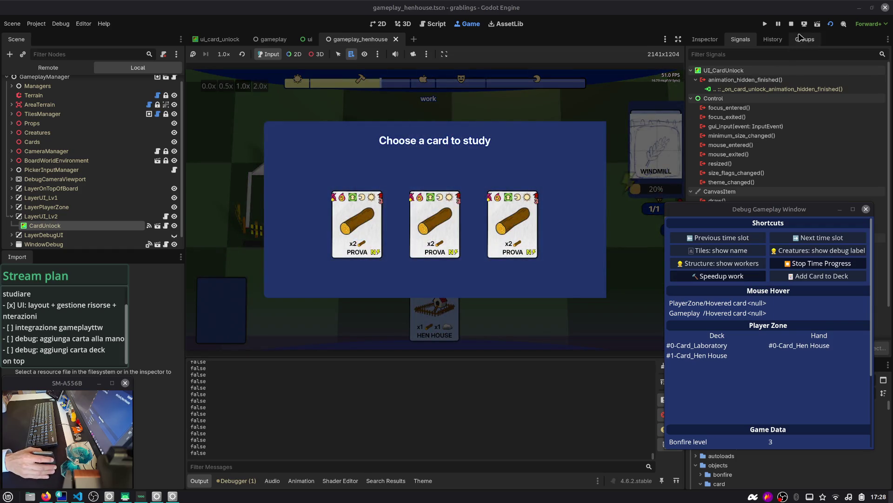
{"action": "key", "text": "F8"}
- Scroll the Output log and select the RESUME line printed after PAUSE
{"action": "scroll", "coordinate": [541, 430], "scroll_direction": "up", "scroll_amount": 5}
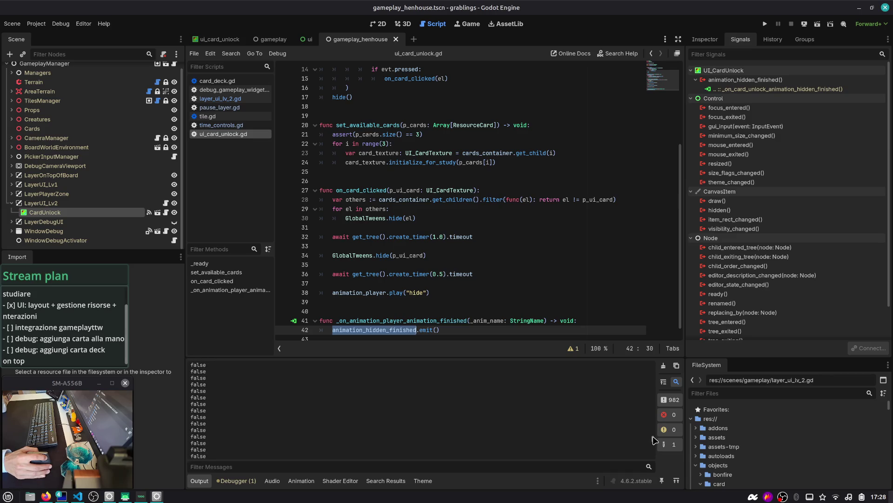
{"action": "scroll", "coordinate": [284, 434], "scroll_direction": "down", "scroll_amount": 1}
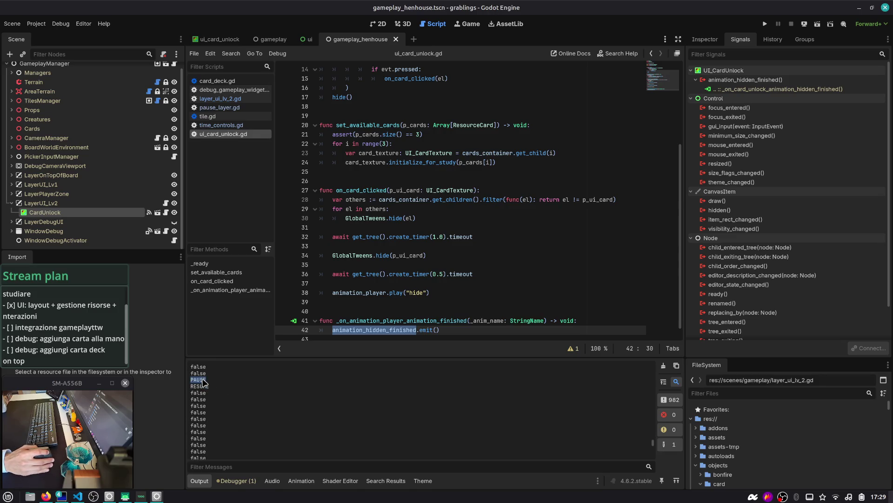
{"action": "double_click", "coordinate": [206, 386]}
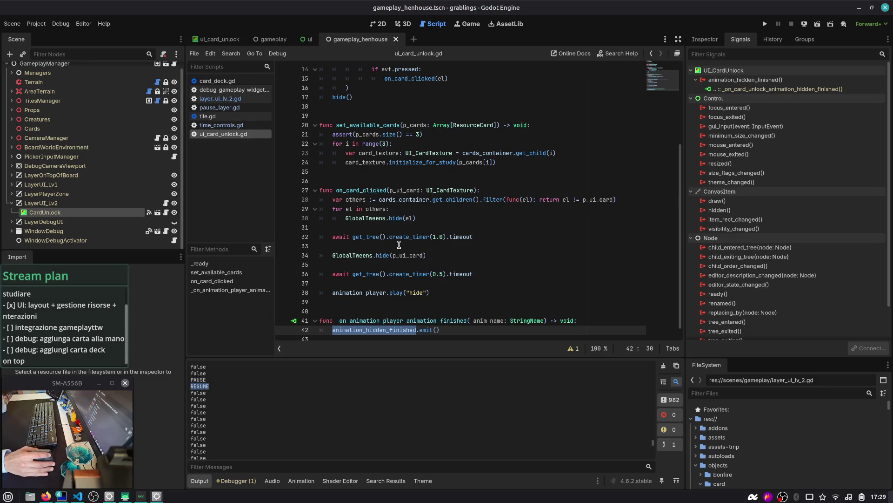
{"action": "scroll", "coordinate": [391, 238], "scroll_direction": "down", "scroll_amount": 1}
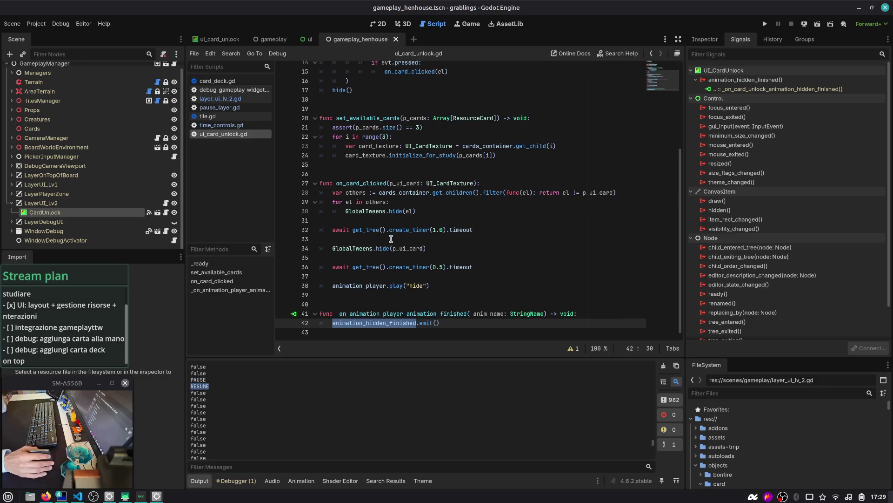
- Rename the handler parameter _anim_name to anim_name and add a new body line
{"action": "double_click", "coordinate": [428, 313]}
{"action": "key", "text": "End"}
{"action": "key", "text": "Return"}
{"action": "key", "text": "Up"}
{"action": "key", "text": "End"}
{"action": "key", "text": "ctrl+Left"}
{"action": "key", "text": "ctrl+Left"}
{"action": "key", "text": "ctrl+Left"}
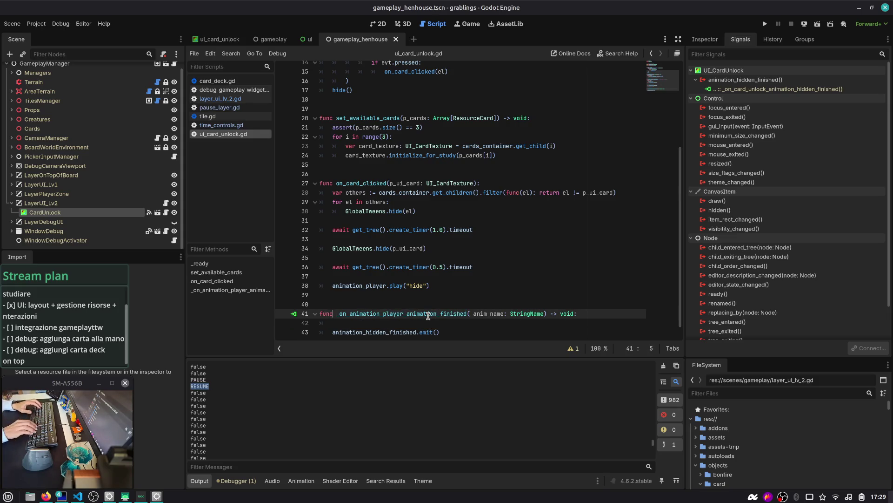
{"action": "key", "text": "Delete"}
- Wrap the emit in if anim_name == "hide":, save the script, and run the project
{"action": "key", "text": "Down"}
{"action": "type", "text": "if ani"}
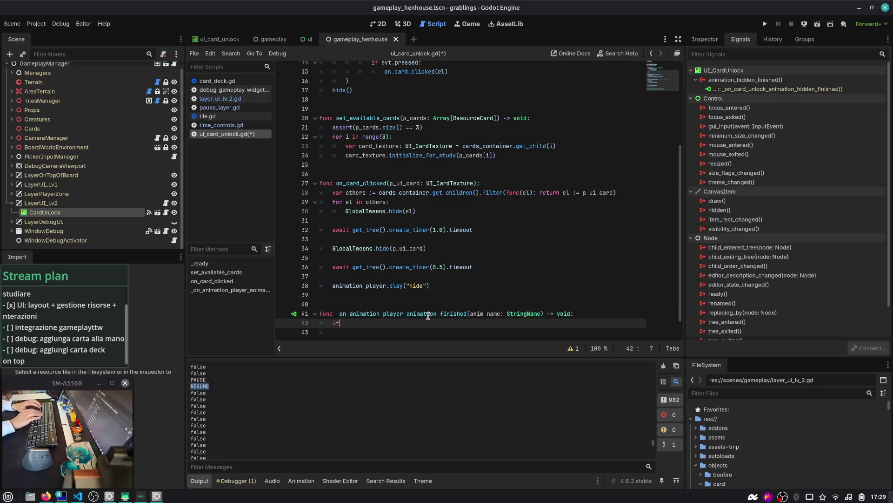
{"action": "type", "text": "m_name == \"hide\""}
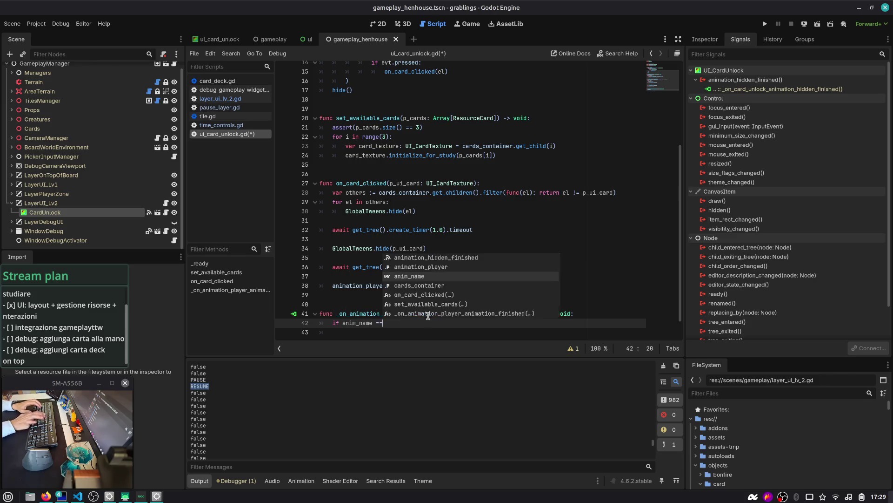
{"action": "type", "text": ":"}
{"action": "key", "text": "Return"}
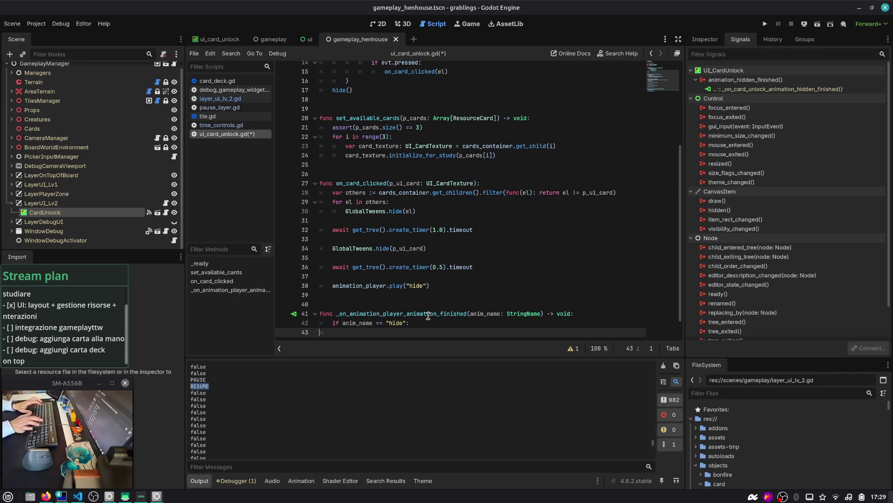
{"action": "type", "text": "animation_hidden_finished.emit()"}
{"action": "key", "text": "ctrl+s"}
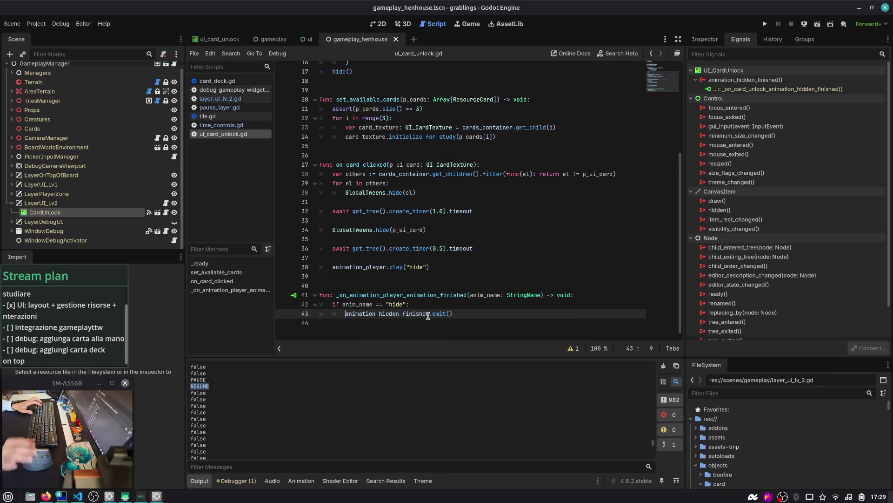
{"action": "key", "text": "F5"}
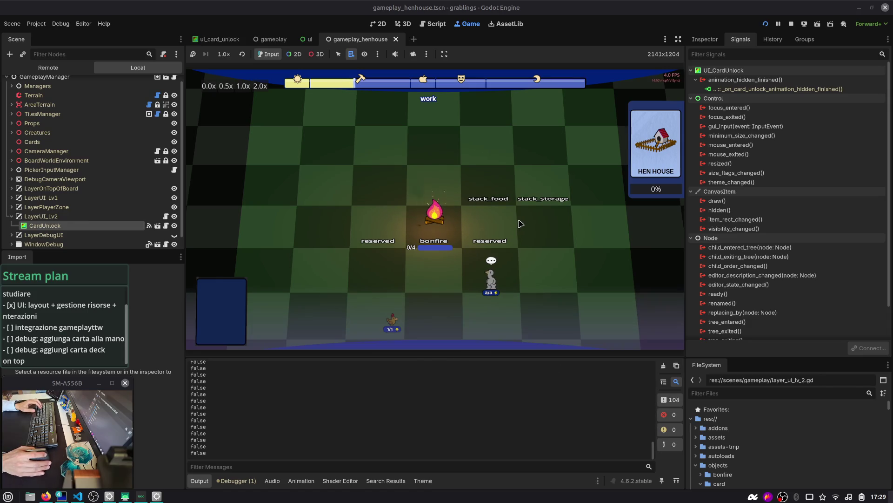
- Relaunch gameplay_henhouse, study a PROVA card to trigger PAUSE and RESUME, then stop the scene
{"action": "key", "text": "F8"}
{"action": "key", "text": "ctrl+shift+F5"}
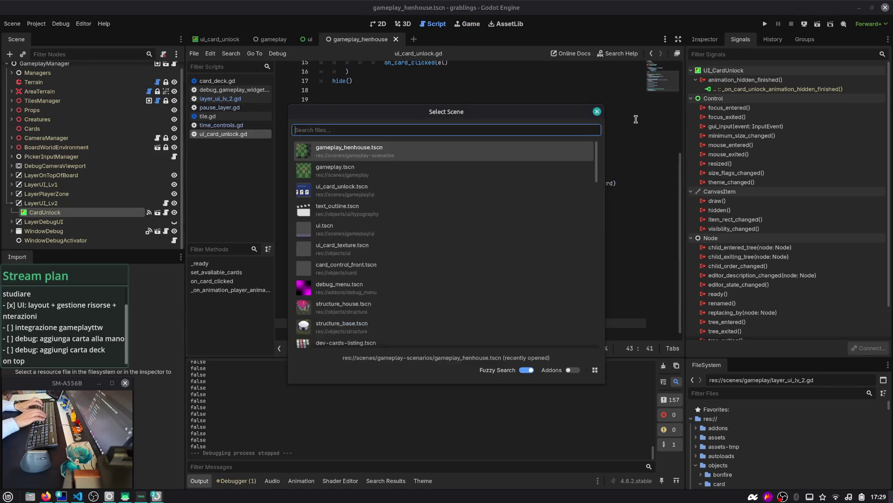
{"action": "key", "text": "Return"}
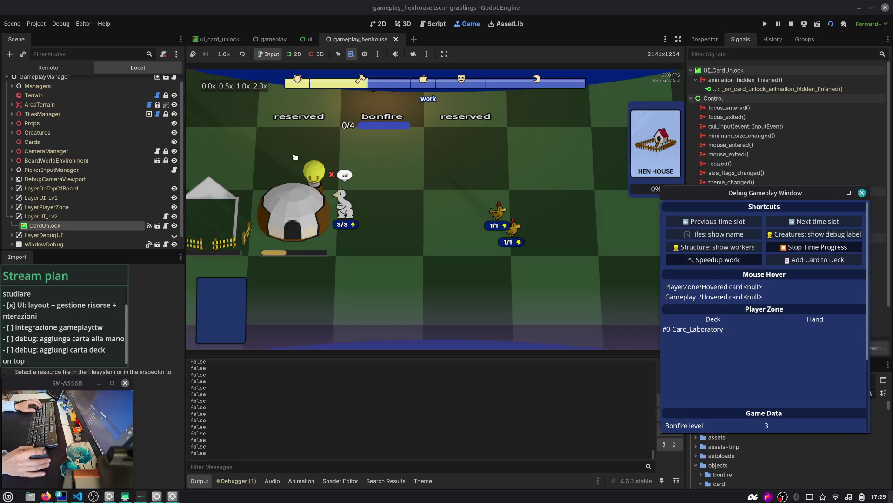
{"action": "key", "text": "a"}
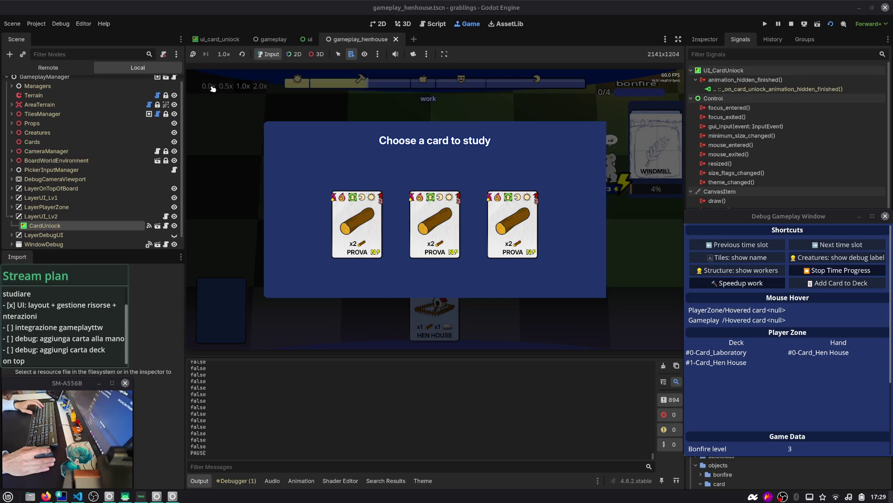
{"action": "left_click", "coordinate": [511, 225]}
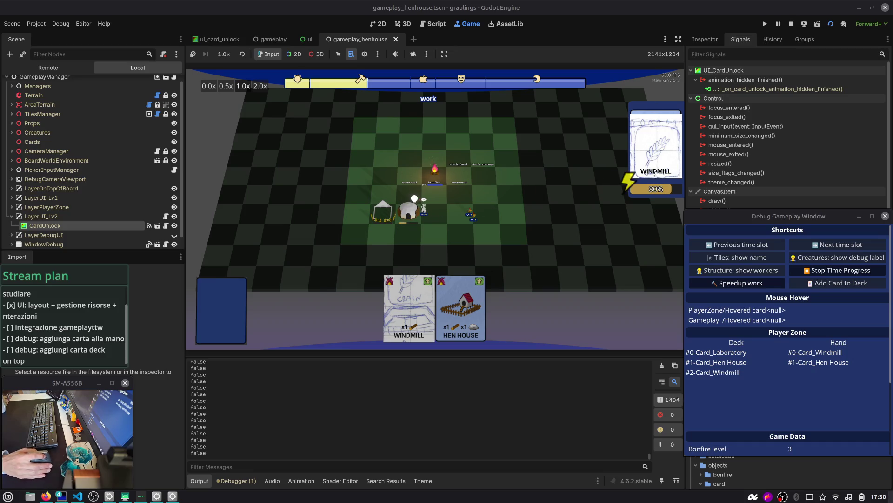
{"action": "key", "text": "F8"}
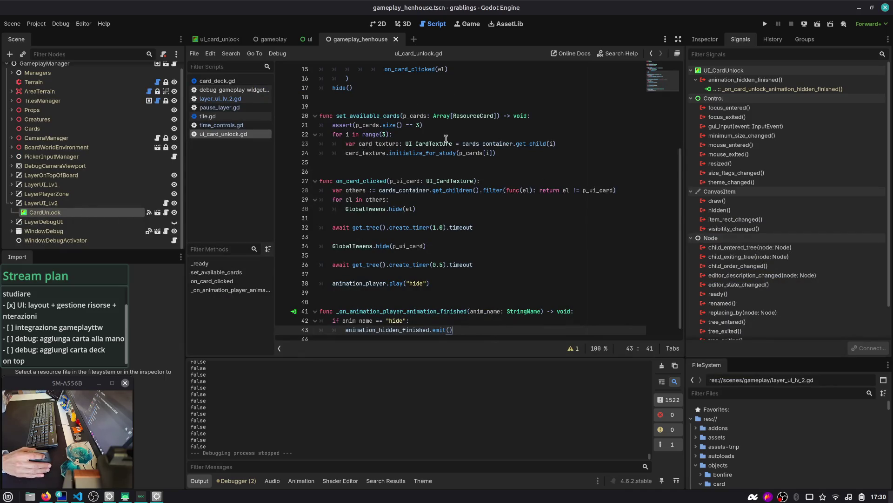
- Visit the chat workspace, come back, and switch to Firefox with a new tab
{"action": "key", "text": "ctrl+alt+Right"}
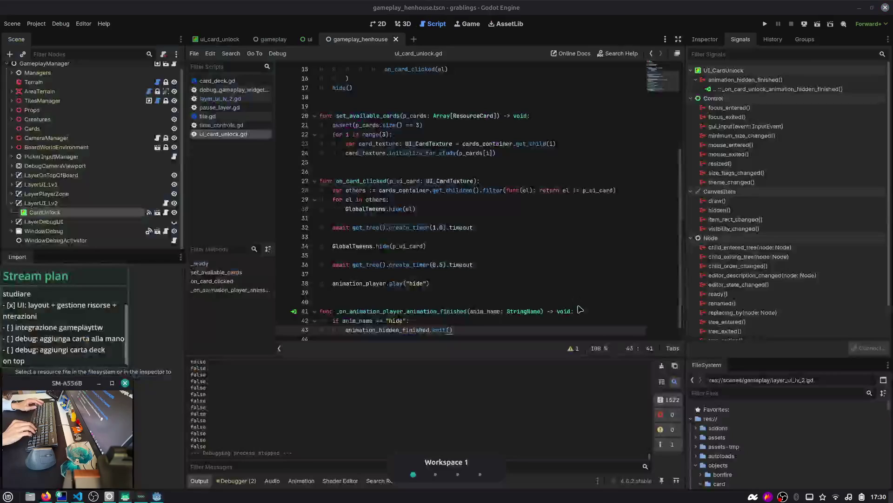
{"action": "key", "text": "ctrl+alt+Left"}
{"action": "key", "text": "alt+Tab"}
{"action": "key", "text": "ctrl+t"}
- Search for 'peak', scroll through its image results, then switch to the chat workspace
{"action": "type", "text": "peak"}
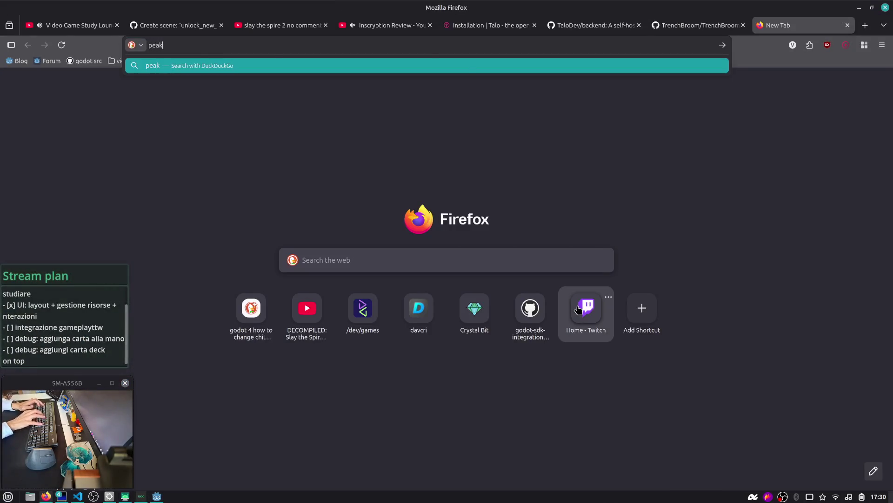
{"action": "key", "text": "Return"}
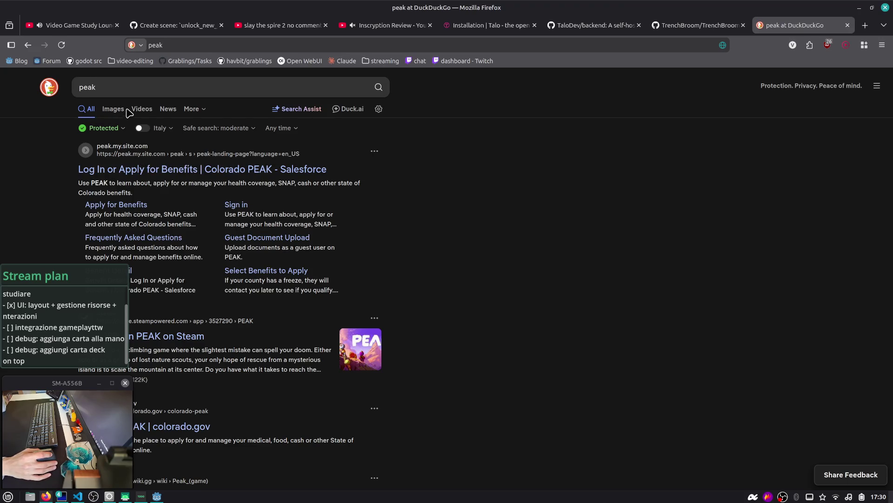
{"action": "left_click", "coordinate": [113, 109]}
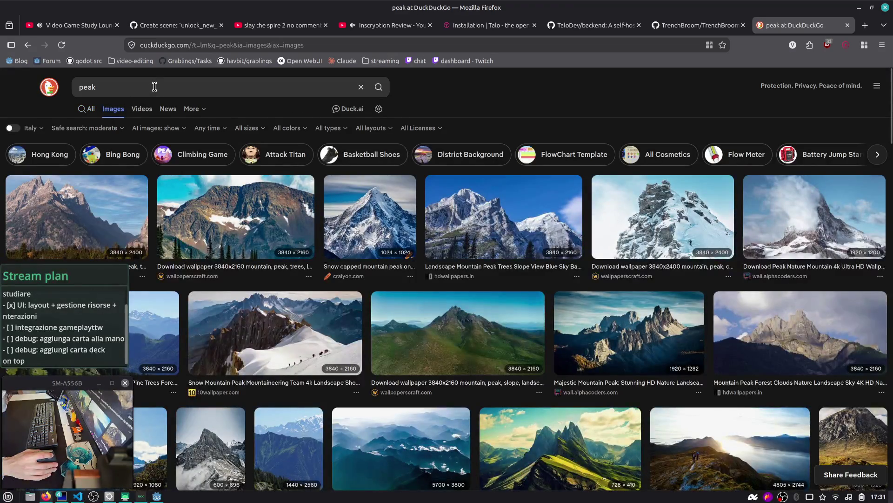
{"action": "scroll", "coordinate": [370, 213], "scroll_direction": "down", "scroll_amount": 8}
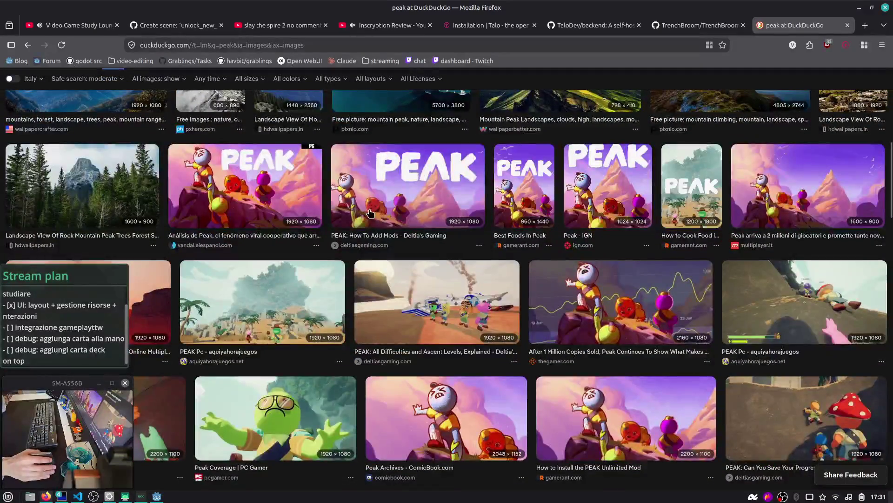
{"action": "scroll", "coordinate": [370, 214], "scroll_direction": "down", "scroll_amount": 3}
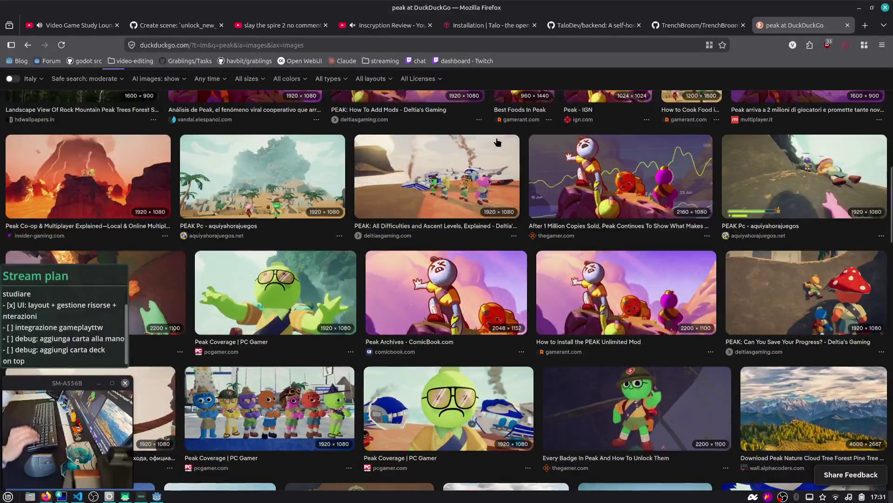
{"action": "key", "text": "ctrl+alt+Right"}
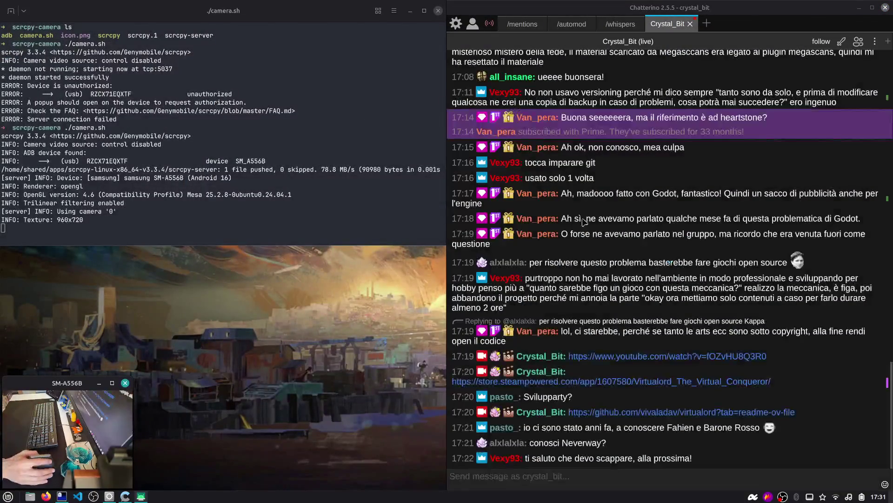
- Read the latest Chatterino stream chat, then return to the Firefox workspace with TrenchBroom's GitHub page
{"action": "left_click", "coordinate": [583, 221]}
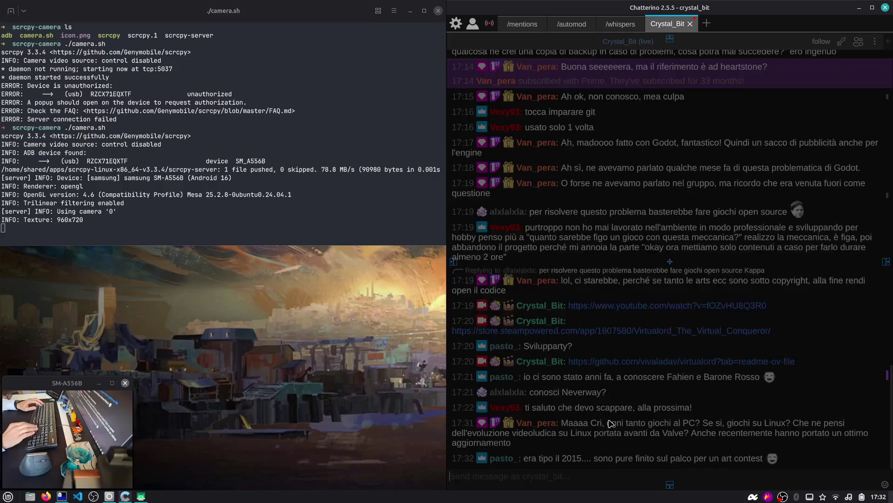
{"action": "key", "text": "ctrl+alt+Left"}
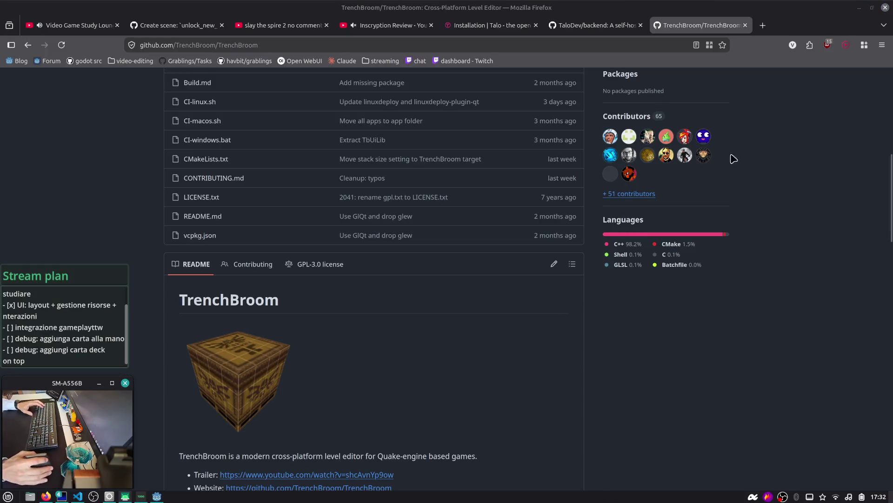
- Hide and restore the windows, then bring up the 'Create scene: unlock_new_card' Roadmap issue
{"action": "key", "text": "super+d"}
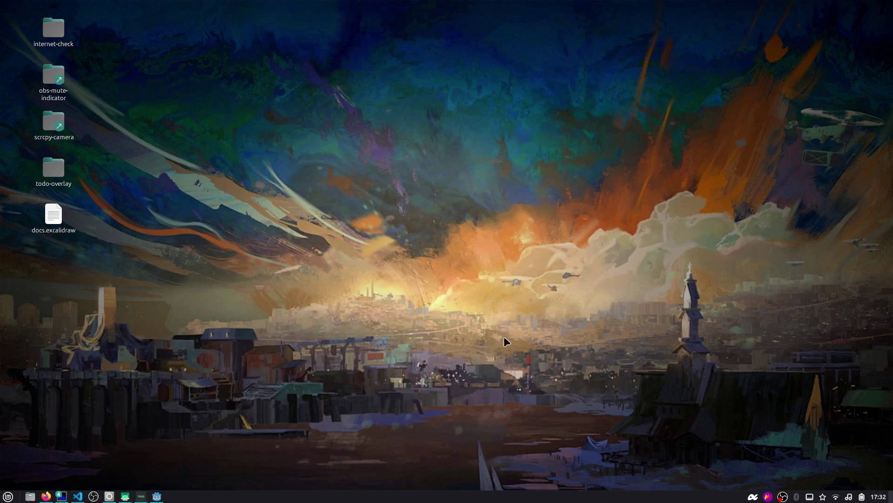
{"action": "key", "text": "super+d"}
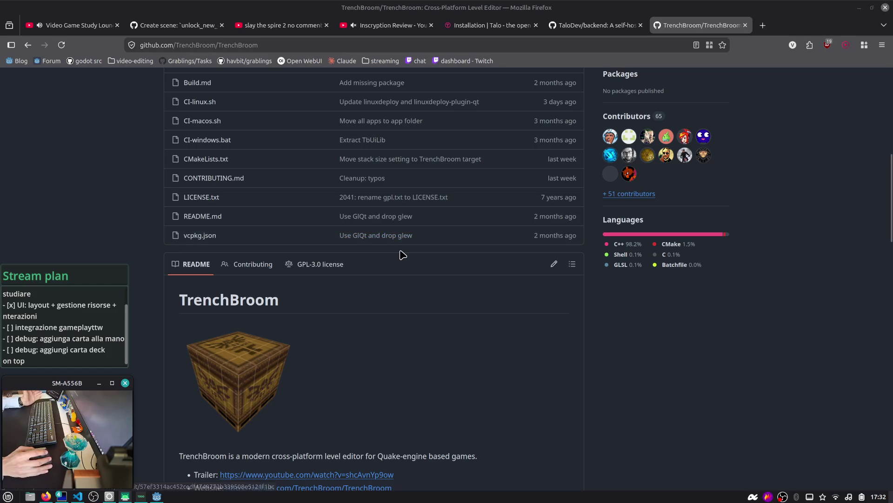
{"action": "left_click", "coordinate": [140, 25]}
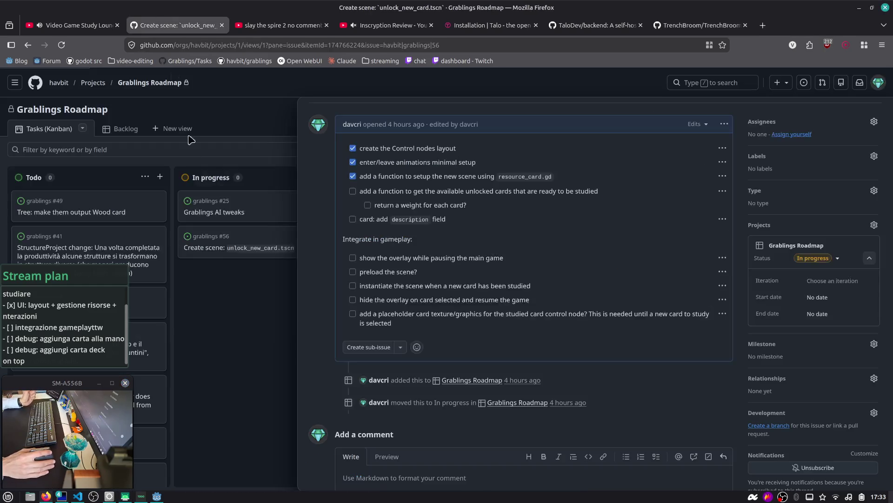
- Close the issue panel and open Todo issue #19 (Benchmark) in a new tab
{"action": "left_click", "coordinate": [217, 282]}
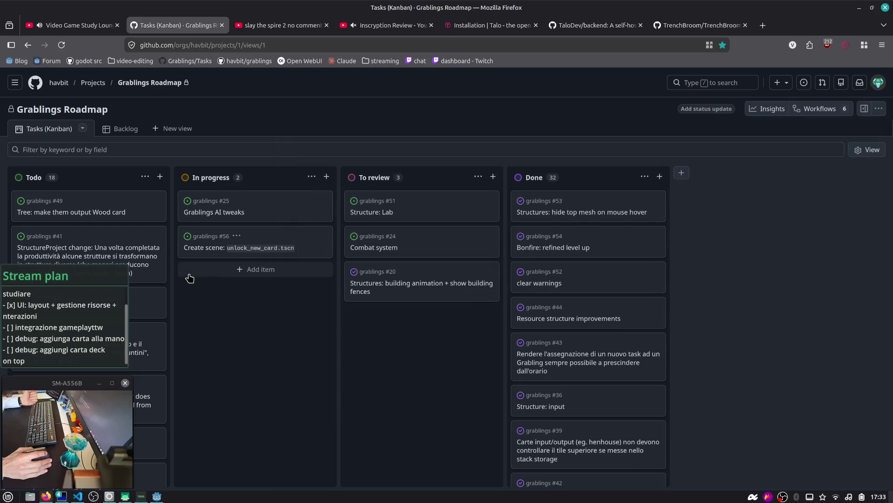
{"action": "scroll", "coordinate": [146, 234], "scroll_direction": "down", "scroll_amount": 5}
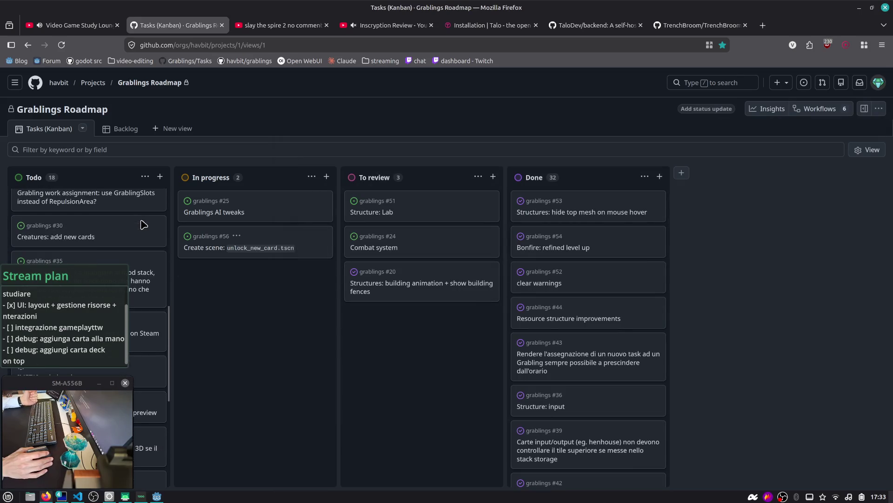
{"action": "scroll", "coordinate": [120, 231], "scroll_direction": "down", "scroll_amount": 3}
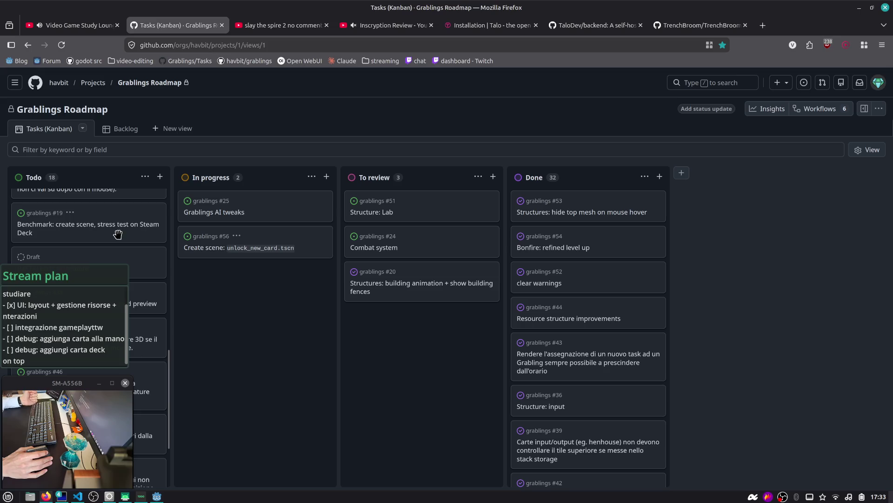
{"action": "middle_click", "coordinate": [110, 230]}
{"action": "left_click", "coordinate": [282, 25]}
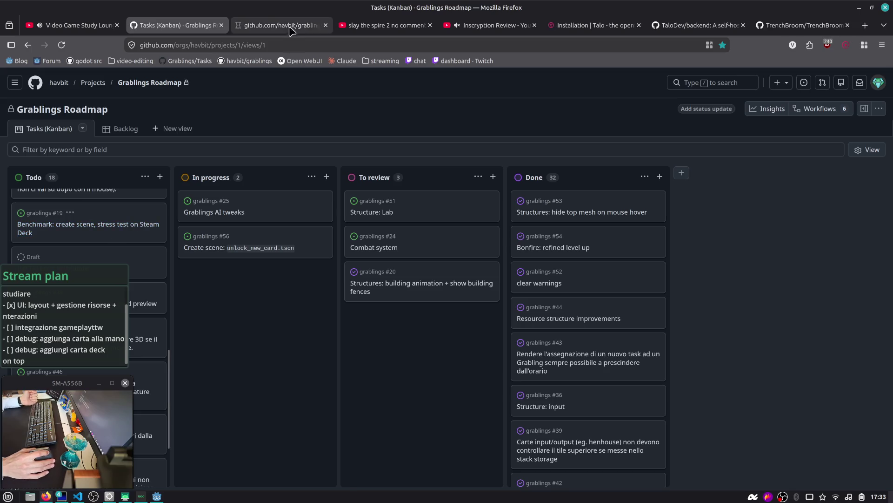
- Review the issue #19 title, then go back to the Kanban board and the chat workspace
{"action": "left_click_drag", "start_coordinate": [261, 137], "coordinate": [439, 140]}
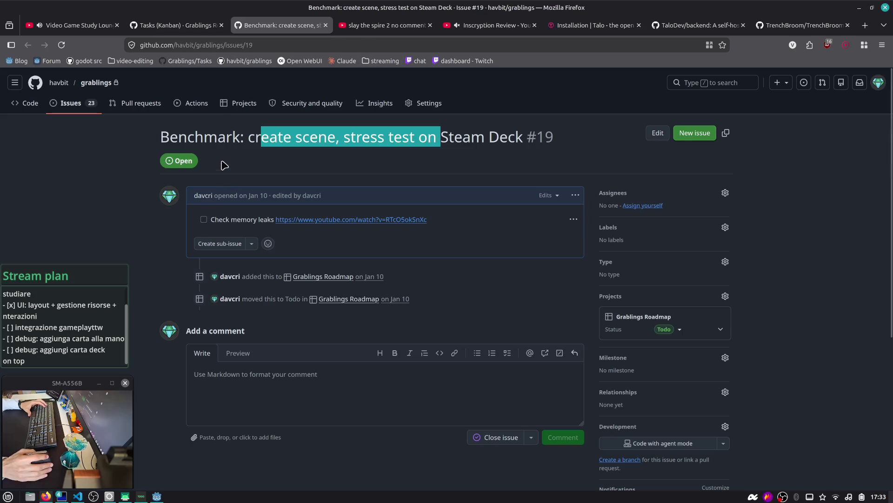
{"action": "left_click", "coordinate": [421, 182]}
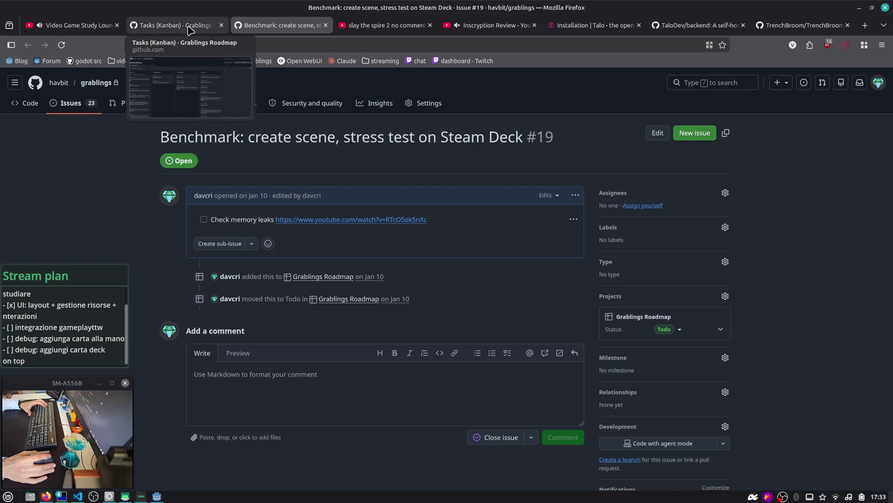
{"action": "left_click", "coordinate": [219, 26]}
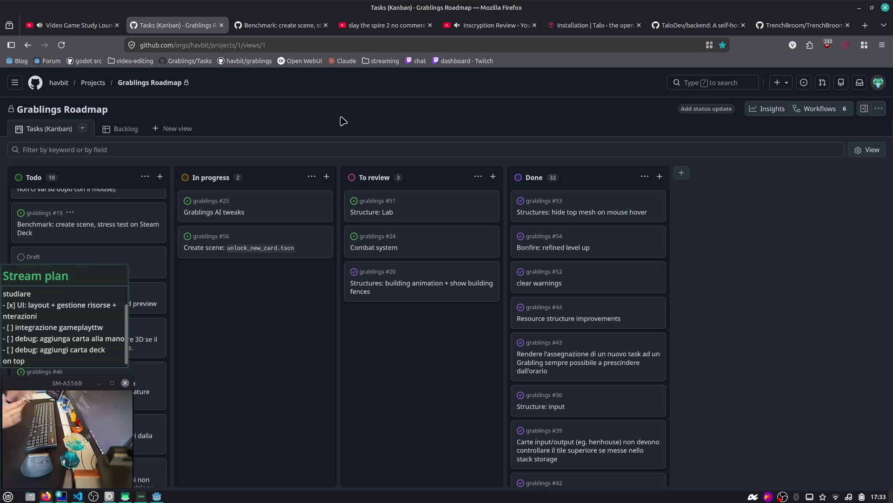
{"action": "key", "text": "ctrl+alt+Right"}
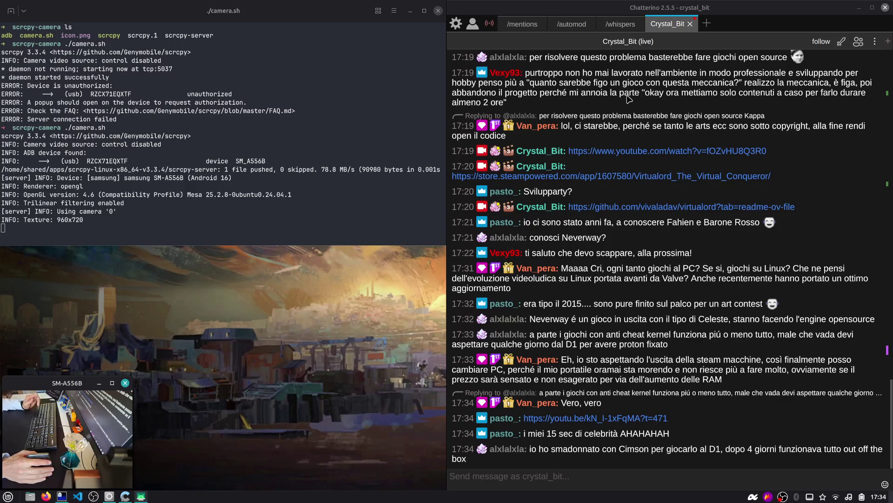
{"action": "left_click", "coordinate": [628, 99]}
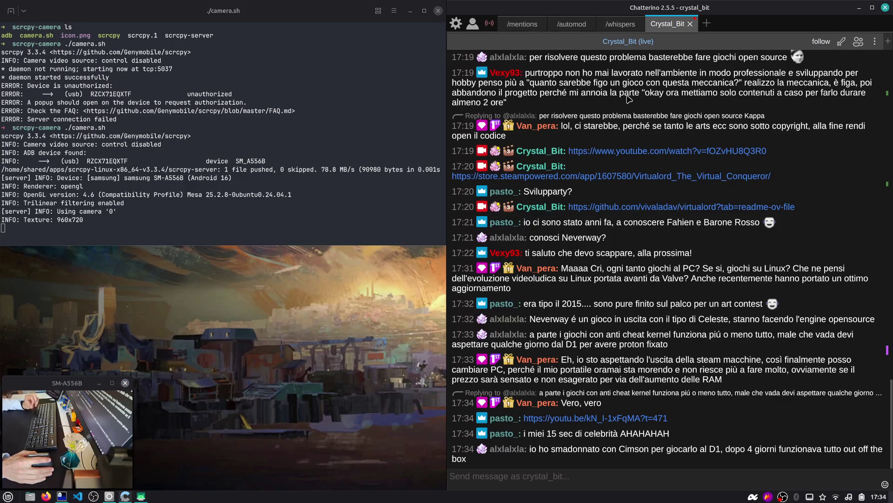
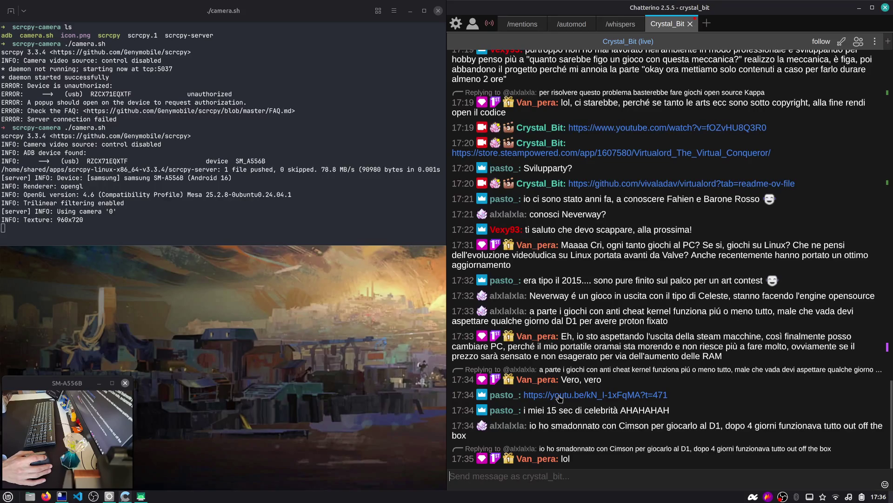
- Open the youtu.be link shared in the Chatterino chat in Firefox
{"action": "left_click", "coordinate": [559, 395]}
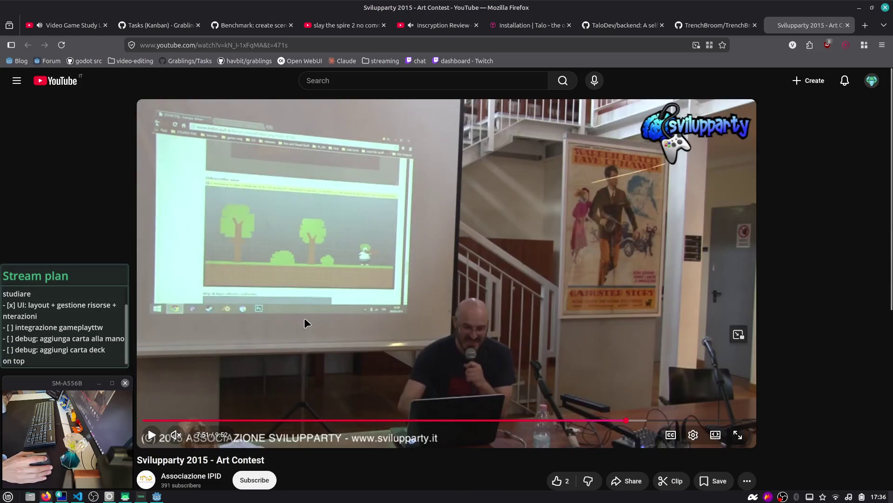
- Briefly play the Svilupparty video, close the Slay the Spire 2 and Inscryption Review tabs, and mute the study lounge tab
{"action": "left_click", "coordinate": [305, 319]}
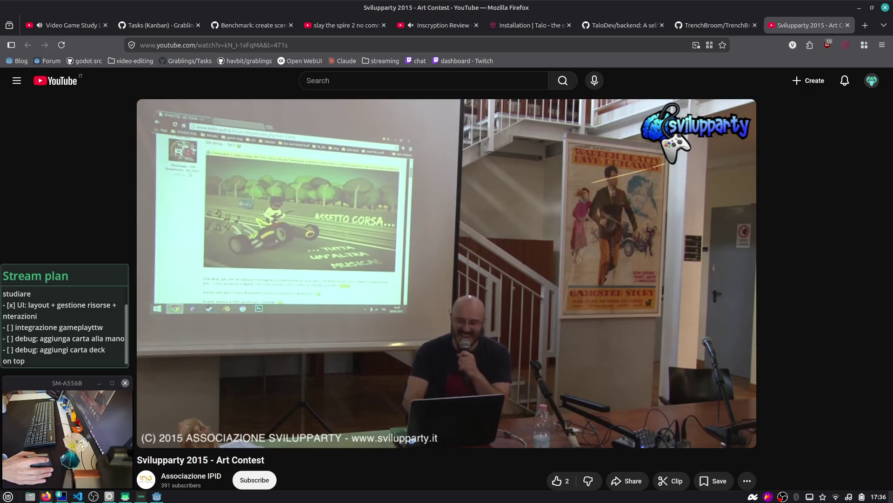
{"action": "left_click", "coordinate": [319, 265]}
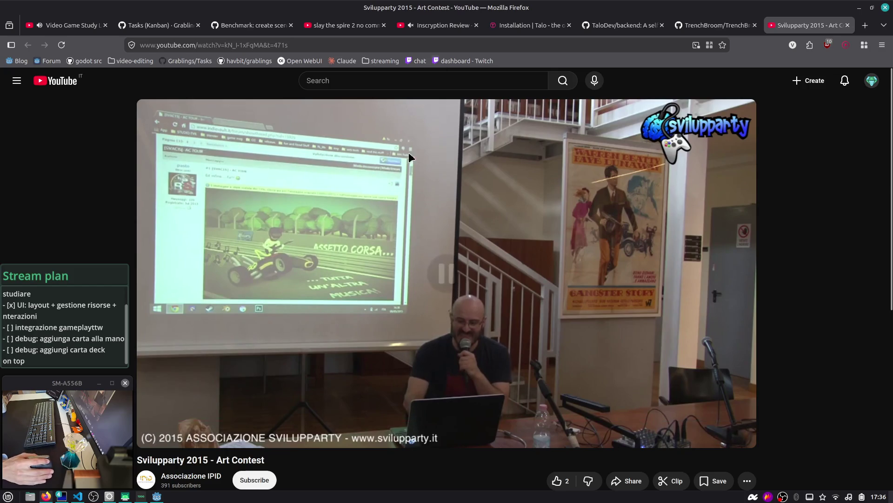
{"action": "middle_click", "coordinate": [341, 29]}
{"action": "middle_click", "coordinate": [341, 29]}
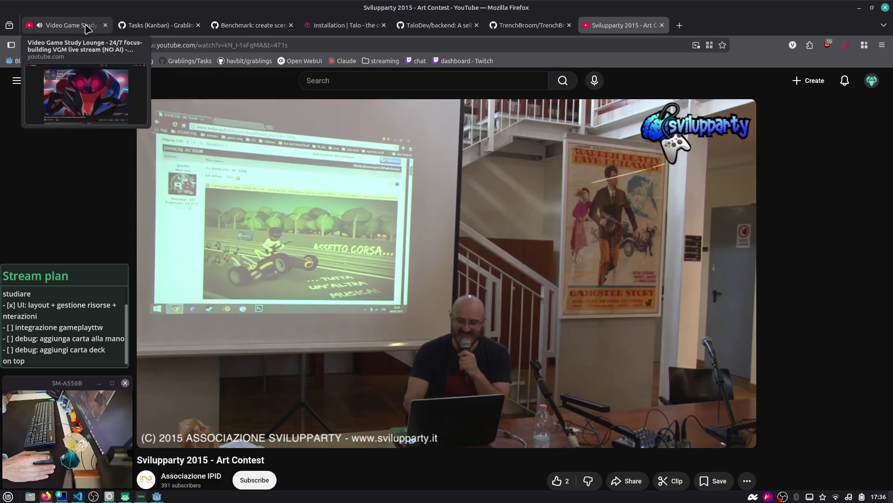
{"action": "left_click", "coordinate": [39, 25]}
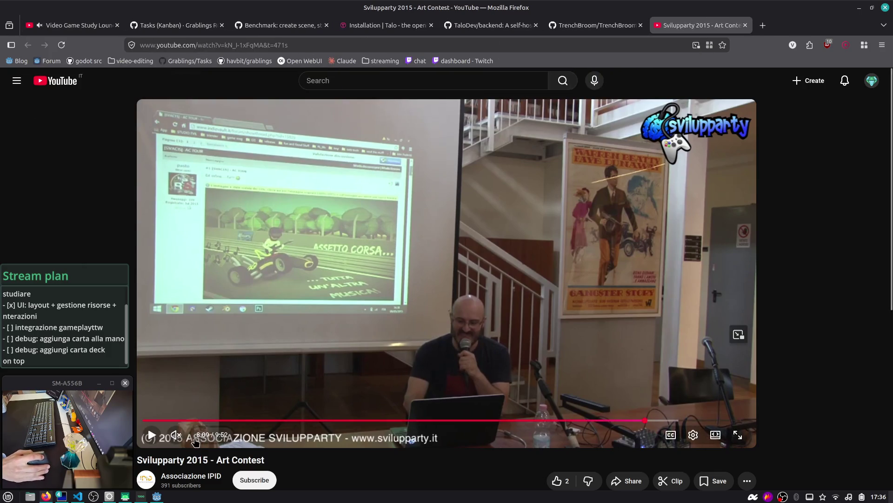
- Turn up the Svilupparty video's volume, set playback to 1.25x, and pause at 9:04
{"action": "left_click", "coordinate": [151, 434]}
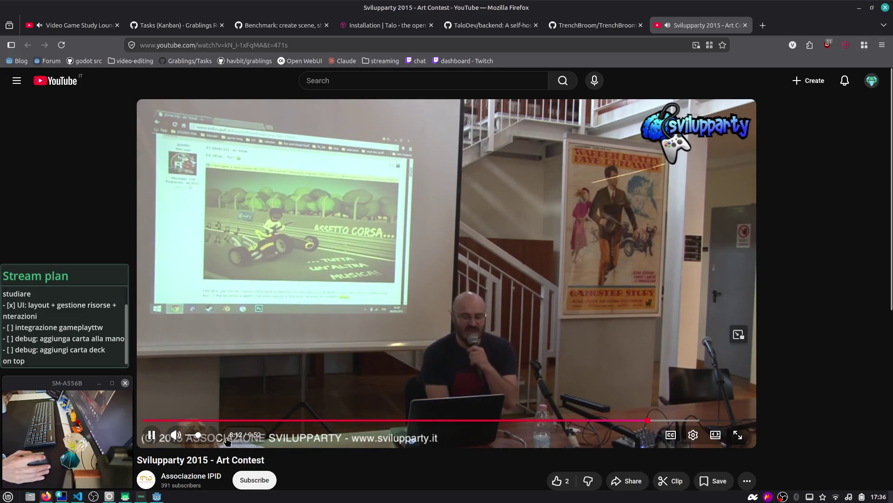
{"action": "left_click_drag", "start_coordinate": [202, 438], "coordinate": [215, 439]}
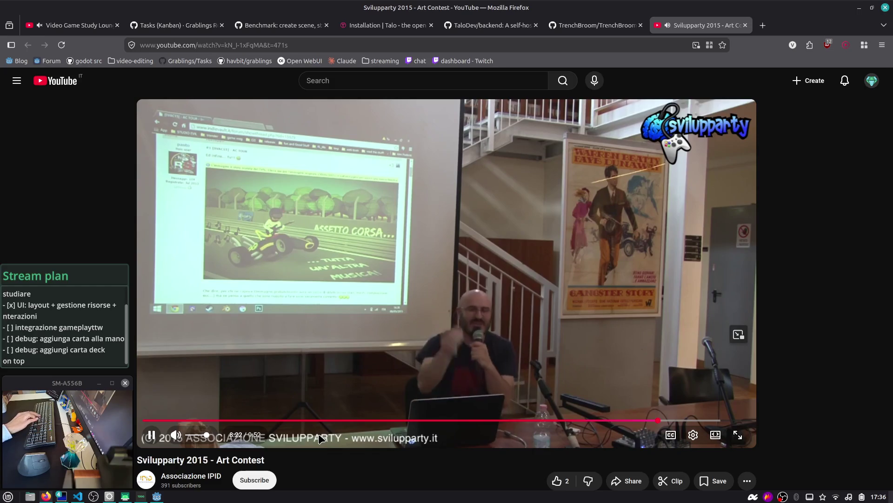
{"action": "key", "text": "shift+period"}
{"action": "key", "text": "shift+period"}
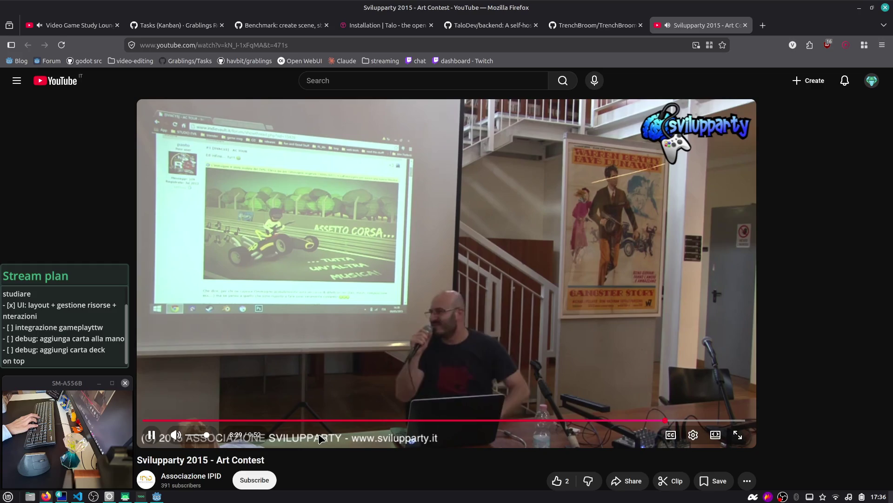
{"action": "key", "text": "shift+comma"}
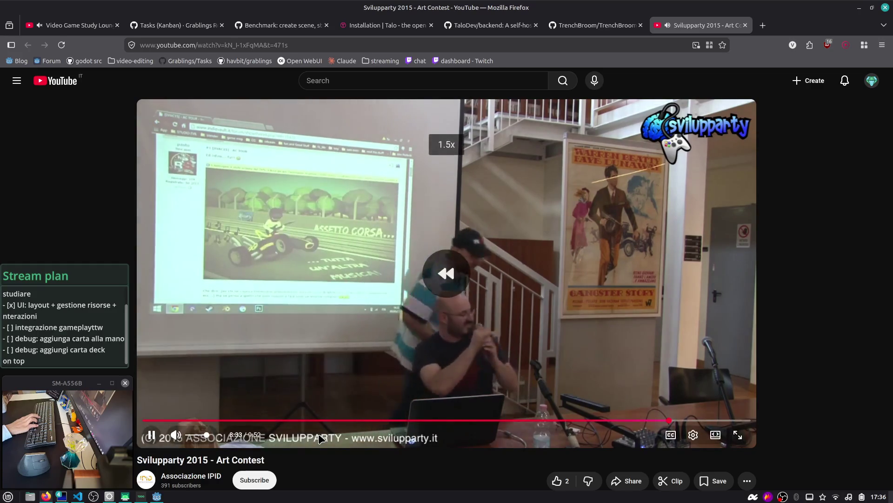
{"action": "key", "text": "shift+comma"}
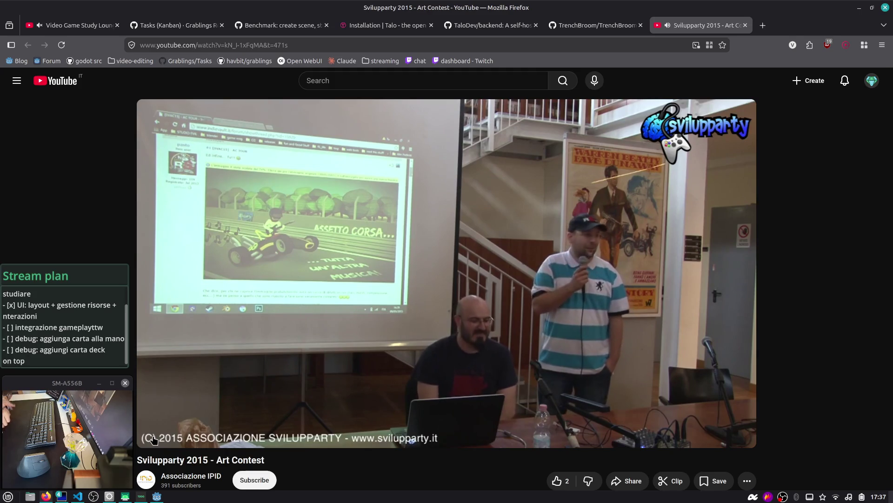
{"action": "mouse_move", "coordinate": [151, 438]}
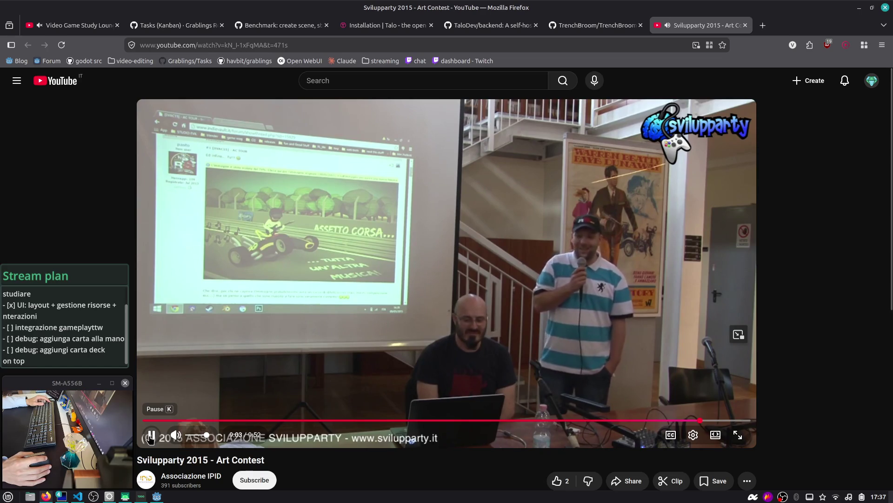
{"action": "left_click", "coordinate": [150, 437]}
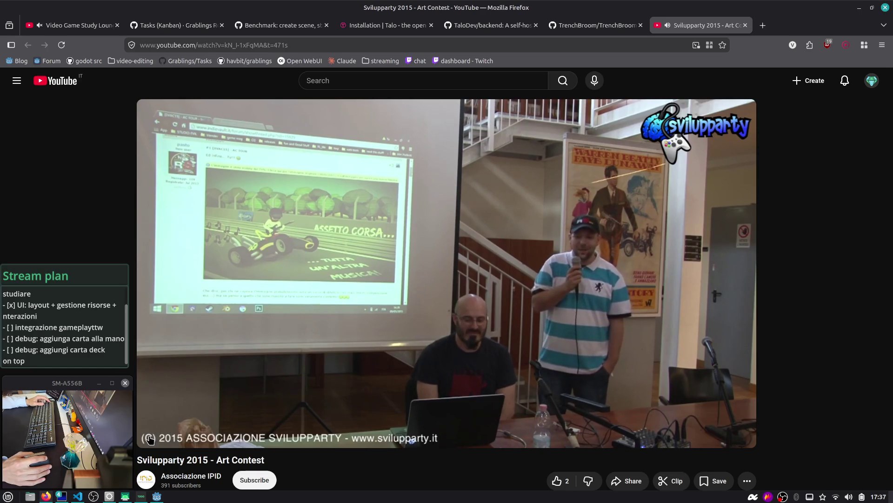
- Let the Svilupparty talk play on toward its 9:52 end, then focus the address bar for a search
{"action": "mouse_move", "coordinate": [151, 437]}
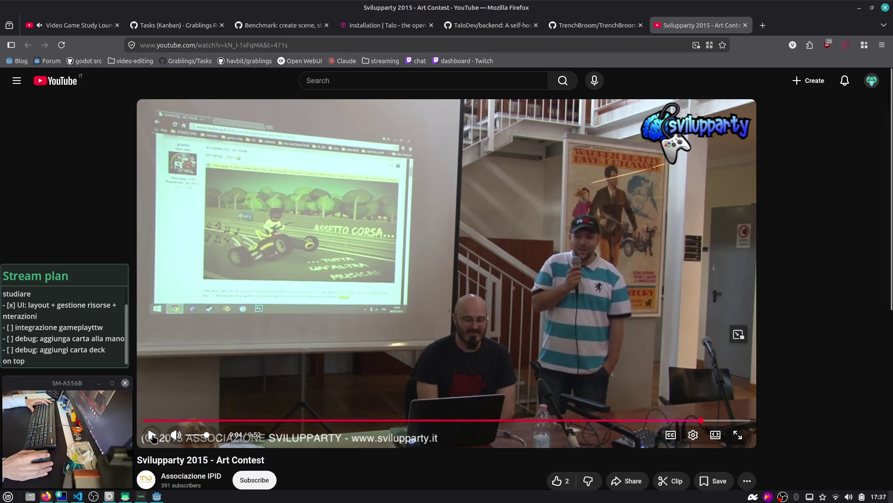
{"action": "left_click", "coordinate": [152, 437]}
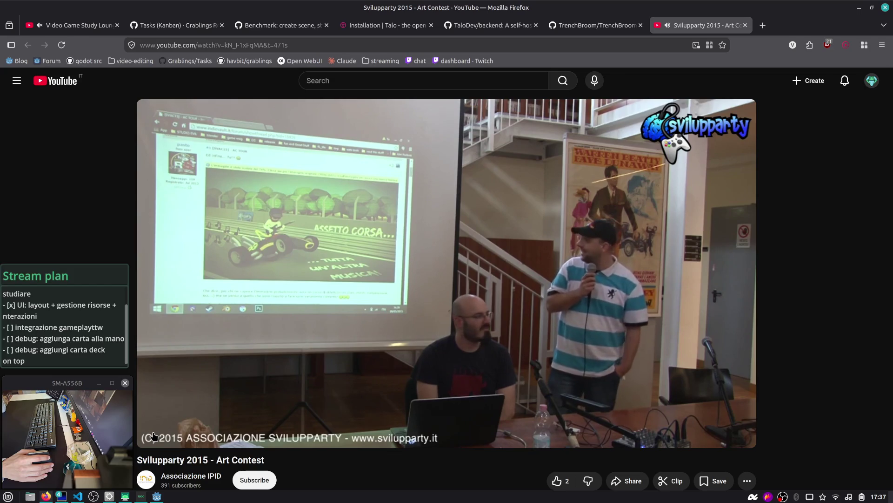
{"action": "mouse_move", "coordinate": [147, 434]}
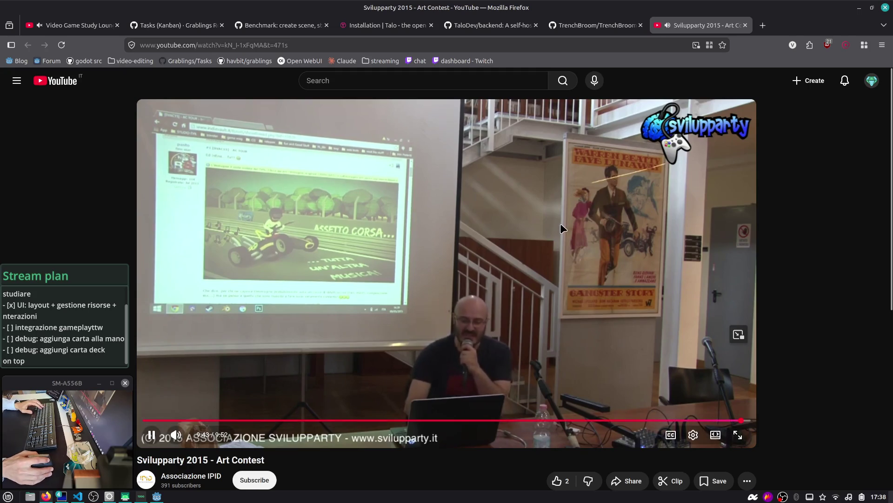
{"action": "left_click", "coordinate": [482, 45]}
- Search the web for 'ac tour' and unmute the Video Game Study Lounge tab
{"action": "type", "text": "ac tour"}
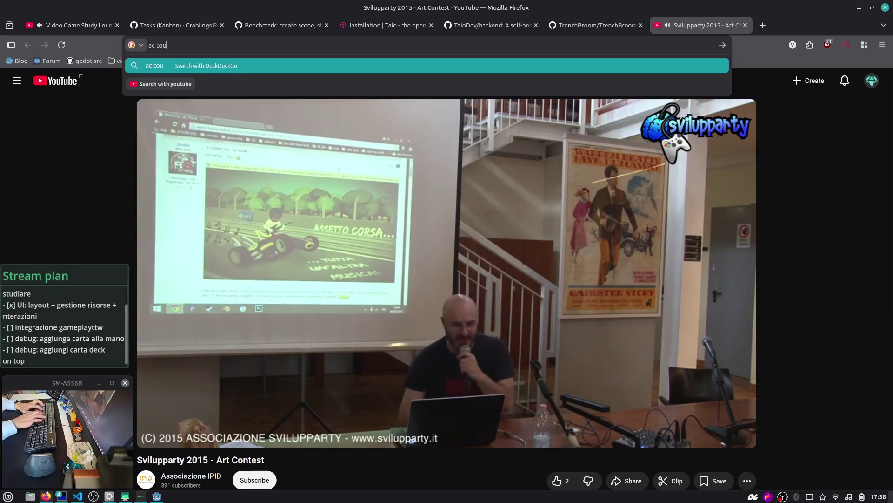
{"action": "key", "text": "Return"}
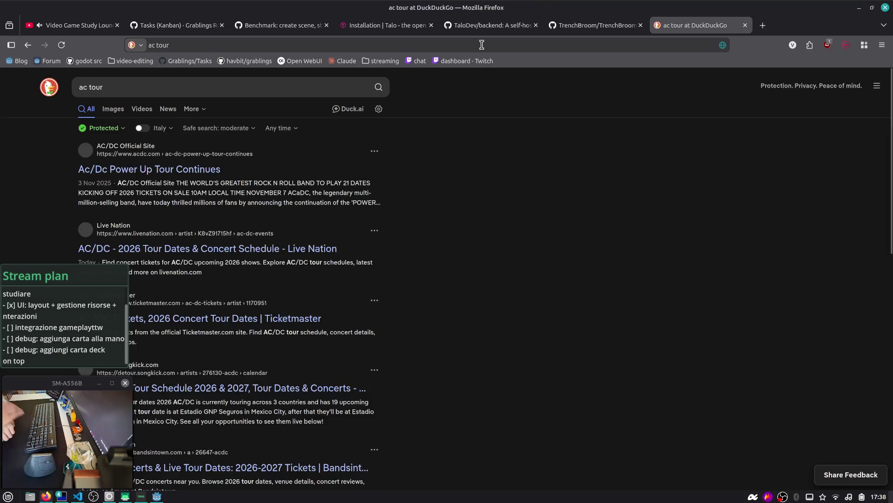
{"action": "left_click", "coordinate": [35, 23]}
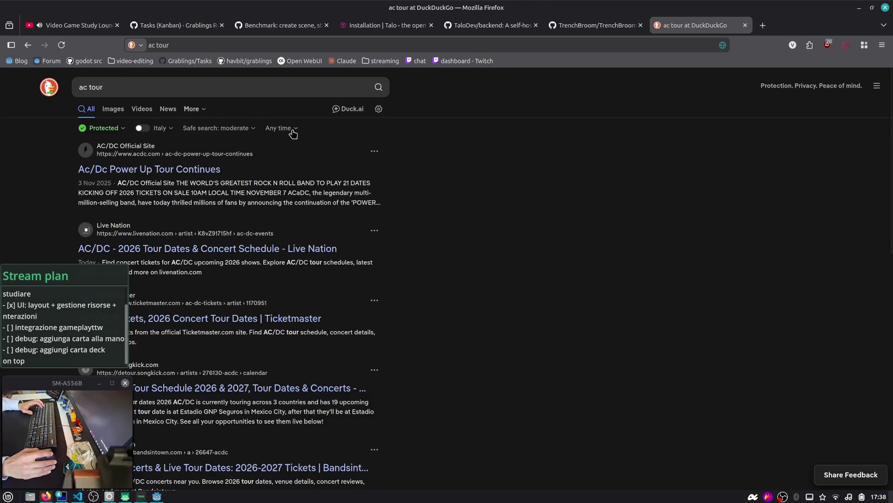
- Refine the DuckDuckGo query with 'videogame indievalut', then return to the chat workspace
{"action": "left_click", "coordinate": [231, 90]}
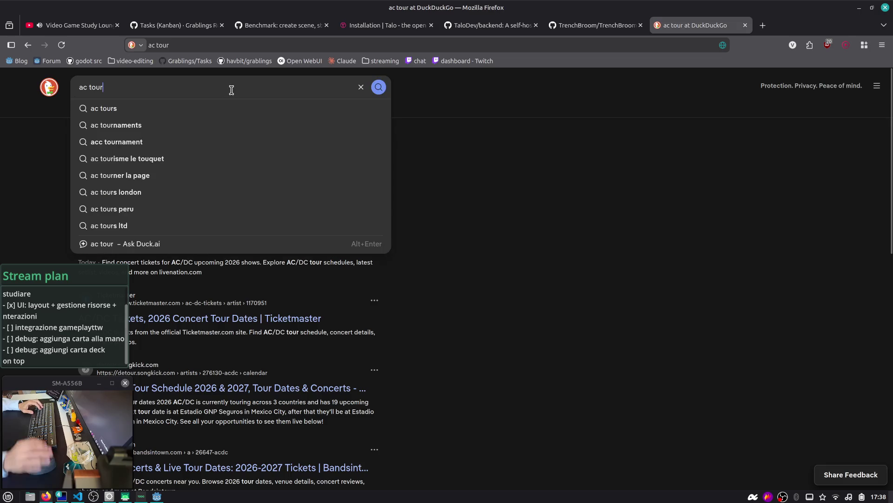
{"action": "type", "text": "videogame in"}
{"action": "type", "text": "dievalu"}
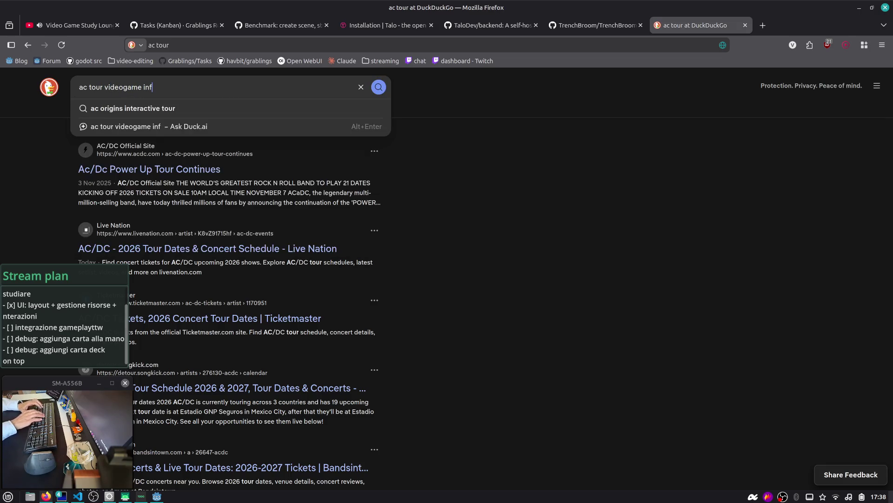
{"action": "type", "text": "t"}
{"action": "key", "text": "Return"}
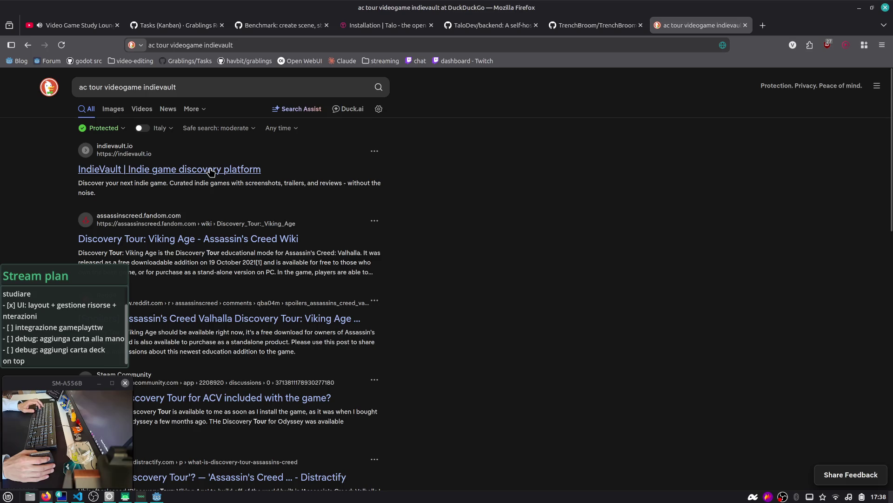
{"action": "key", "text": "ctrl+2"}
{"action": "key", "text": "super+2"}
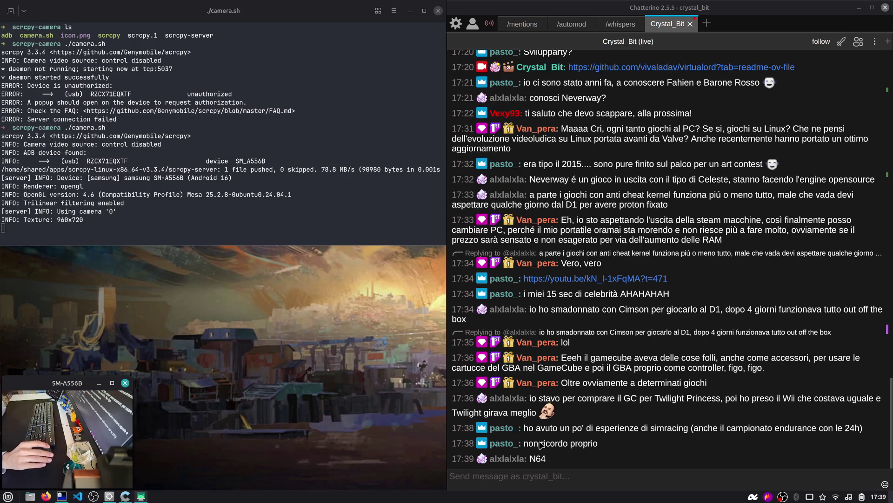
{"action": "left_click", "coordinate": [577, 433]}
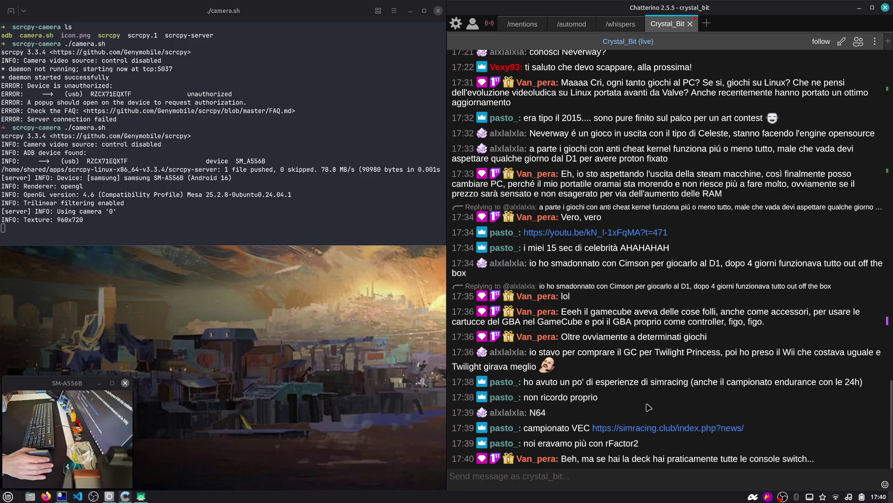
- Open the simracing.club news link, scroll through its articles and VEC races, then switch to the chat workspace
{"action": "left_click", "coordinate": [627, 429]}
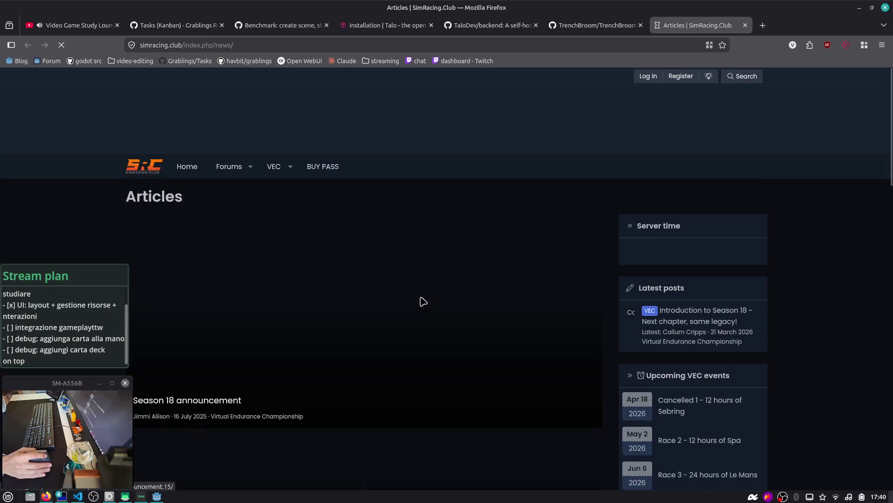
{"action": "scroll", "coordinate": [184, 247], "scroll_direction": "down", "scroll_amount": 3}
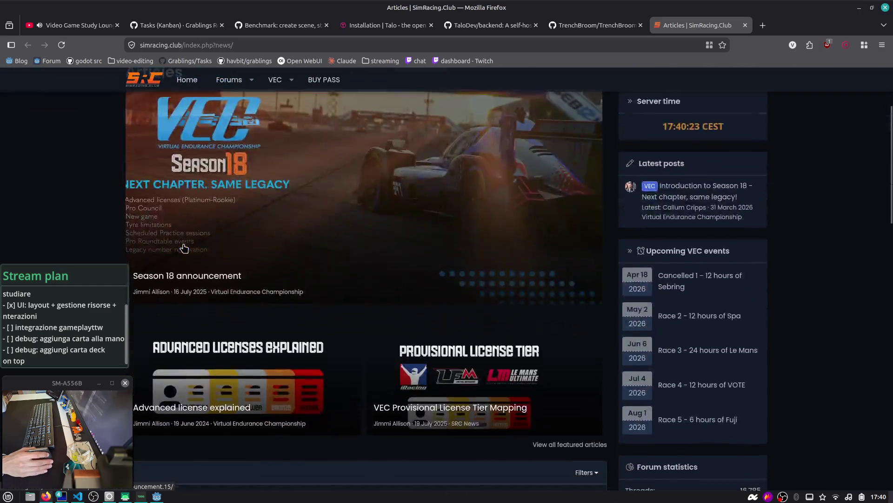
{"action": "scroll", "coordinate": [184, 247], "scroll_direction": "down", "scroll_amount": 3}
{"action": "scroll", "coordinate": [184, 247], "scroll_direction": "down", "scroll_amount": 4}
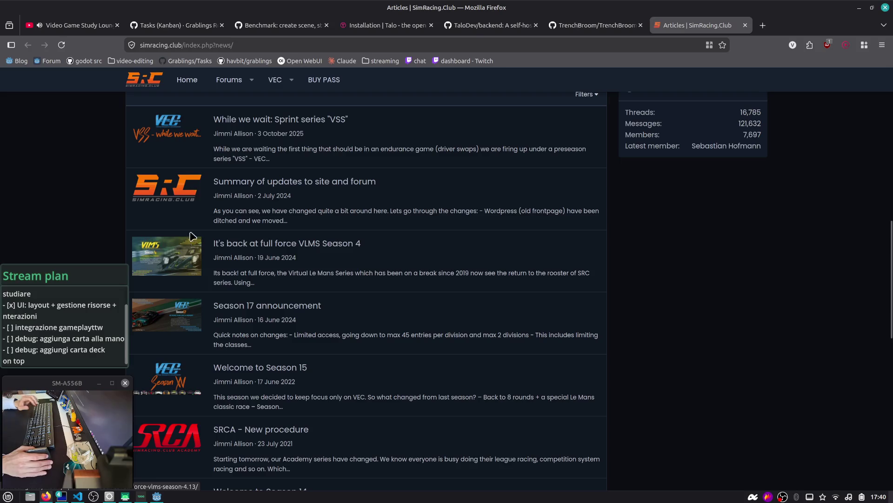
{"action": "scroll", "coordinate": [240, 146], "scroll_direction": "down", "scroll_amount": 1}
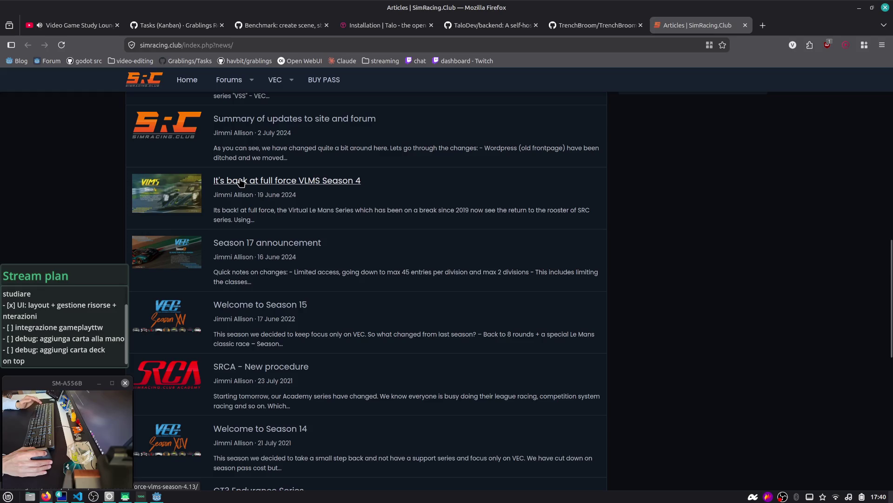
{"action": "scroll", "coordinate": [240, 182], "scroll_direction": "up", "scroll_amount": 10}
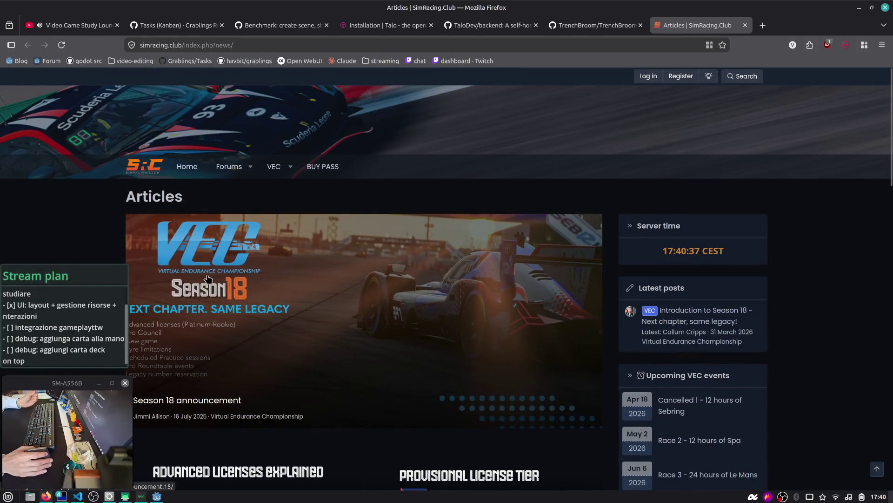
{"action": "scroll", "coordinate": [91, 186], "scroll_direction": "down", "scroll_amount": 3}
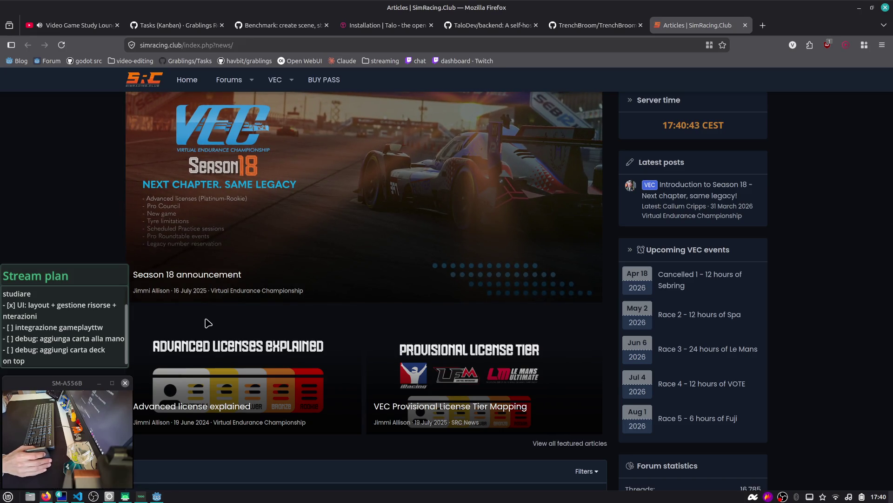
{"action": "scroll", "coordinate": [206, 323], "scroll_direction": "down", "scroll_amount": 3}
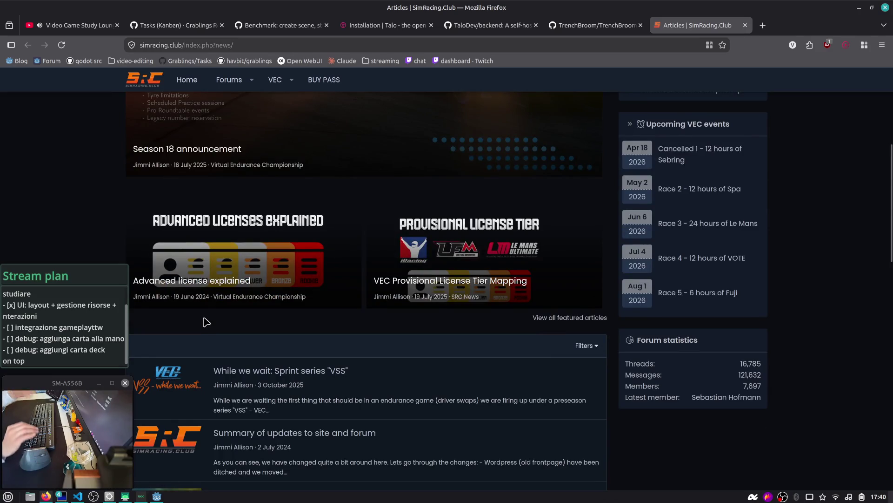
{"action": "key", "text": "ctrl+alt+Right"}
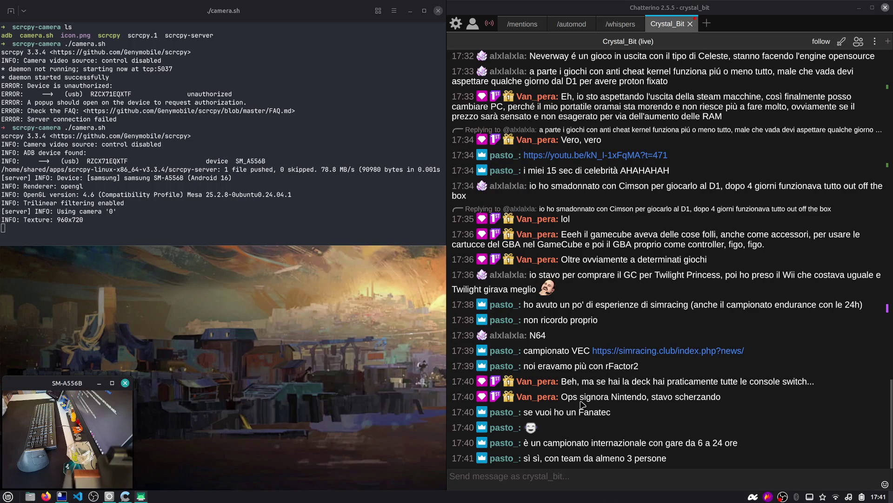
- Focus the Chatterino chat and open the posted SimRacing.Club news link
{"action": "left_click", "coordinate": [576, 412]}
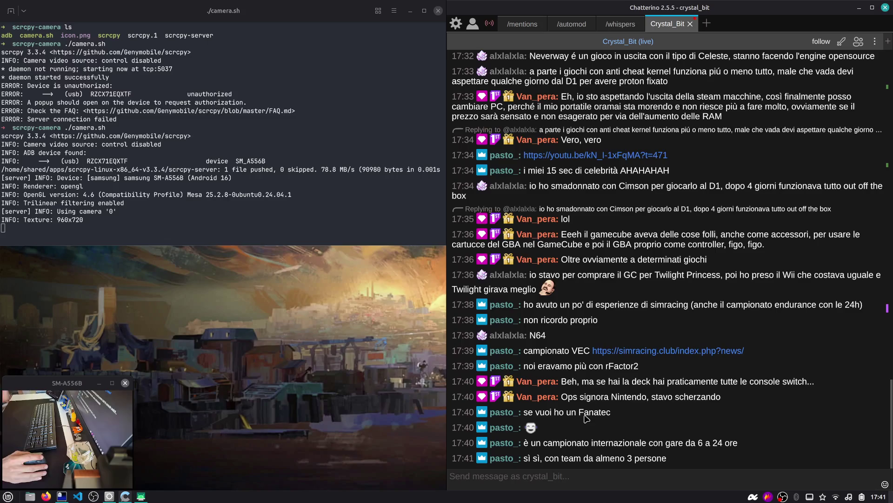
{"action": "left_click", "coordinate": [668, 350]}
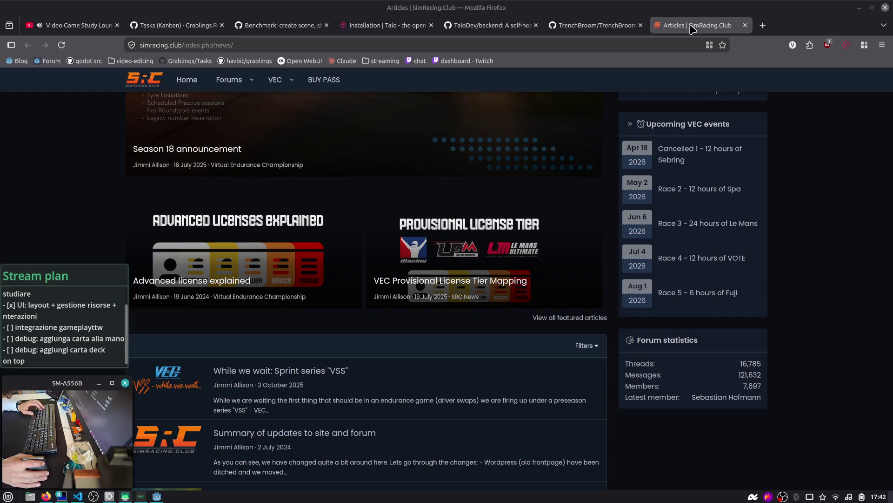
- Close the SimRacing.Club tab and return to the Godot editor
{"action": "middle_click", "coordinate": [693, 30]}
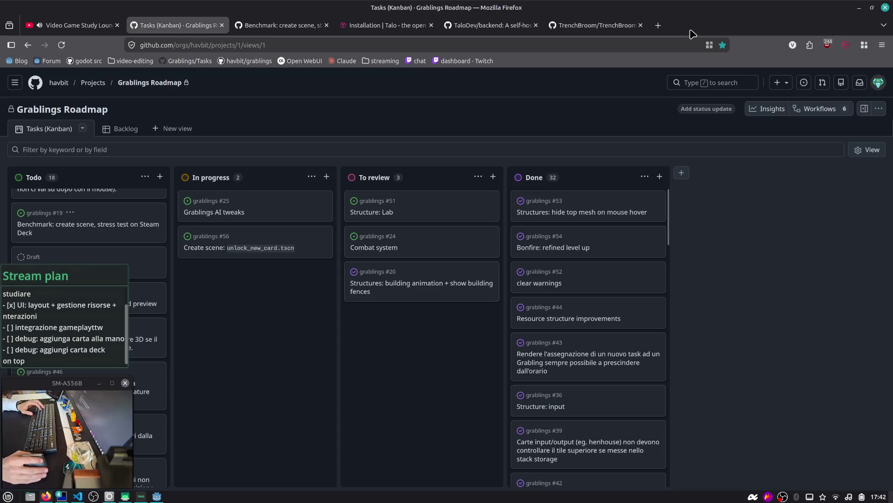
{"action": "key", "text": "alt+Tab"}
{"action": "key", "text": "Tab"}
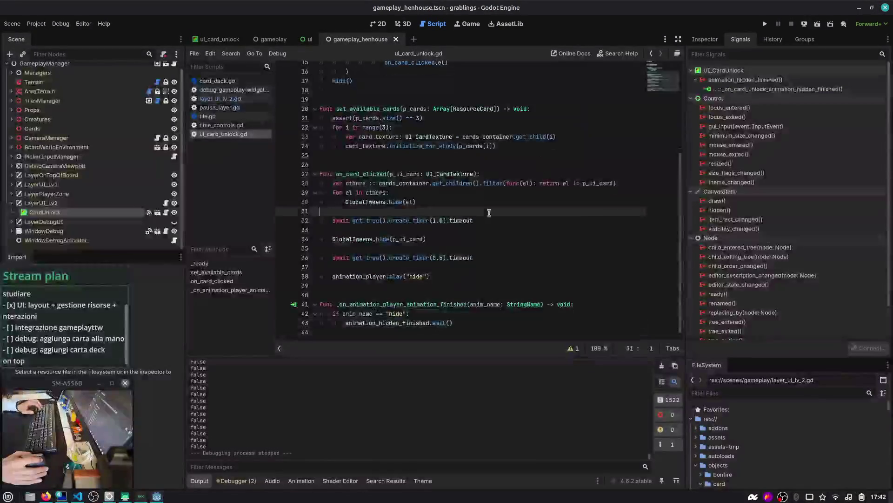
{"action": "double_click", "coordinate": [371, 221]}
{"action": "double_click", "coordinate": [359, 239]}
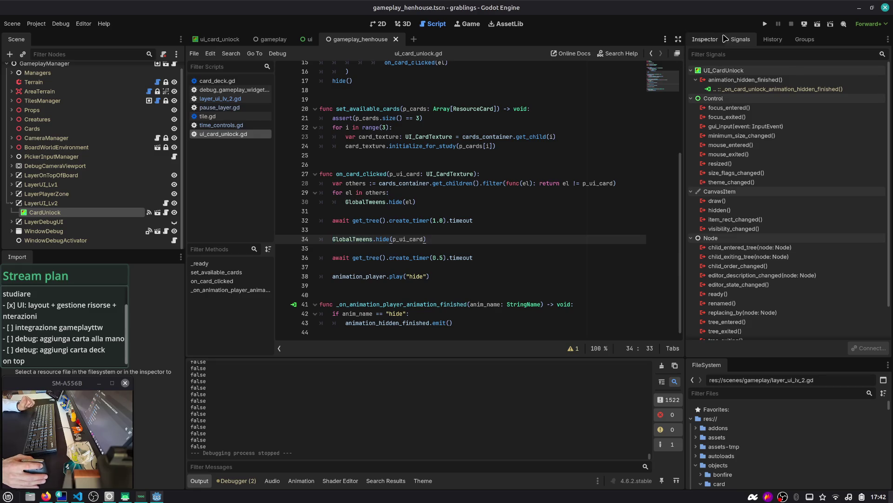
{"action": "left_click", "coordinate": [765, 24]}
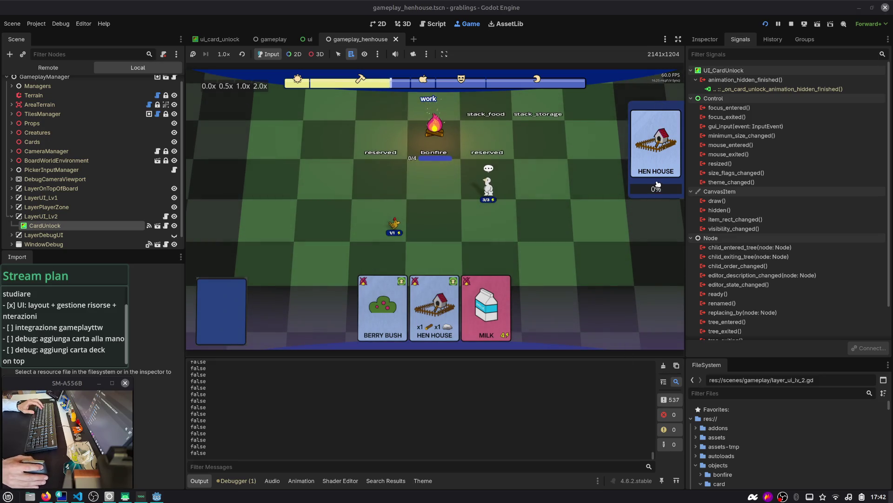
{"action": "left_click", "coordinate": [790, 25]}
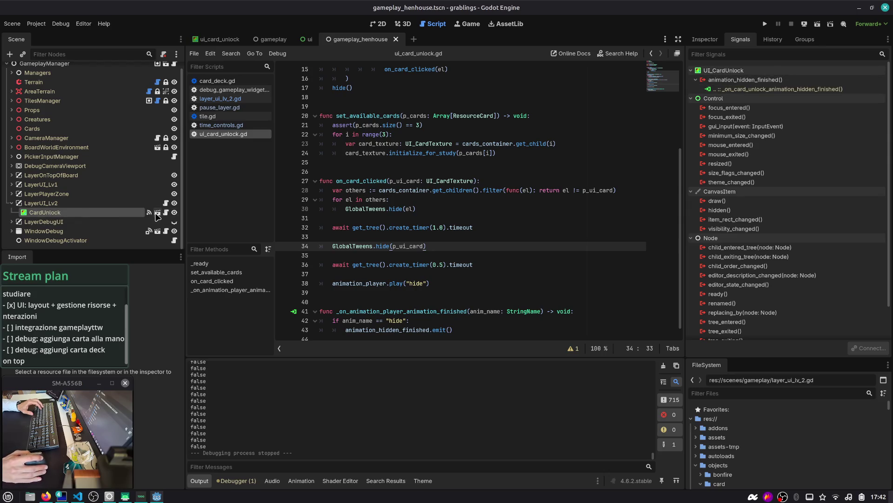
- Open ui_card_unlock.gd and look over the on_card_clicked function
{"action": "left_click", "coordinate": [158, 213]}
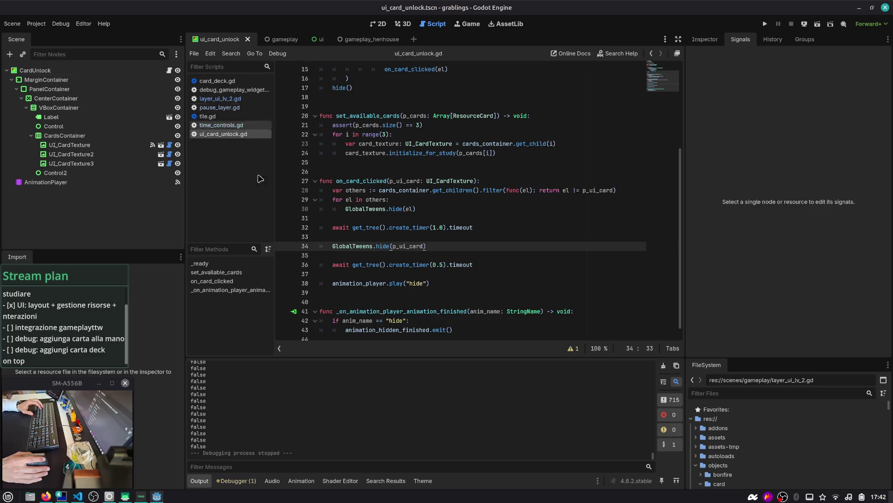
{"action": "double_click", "coordinate": [366, 181]}
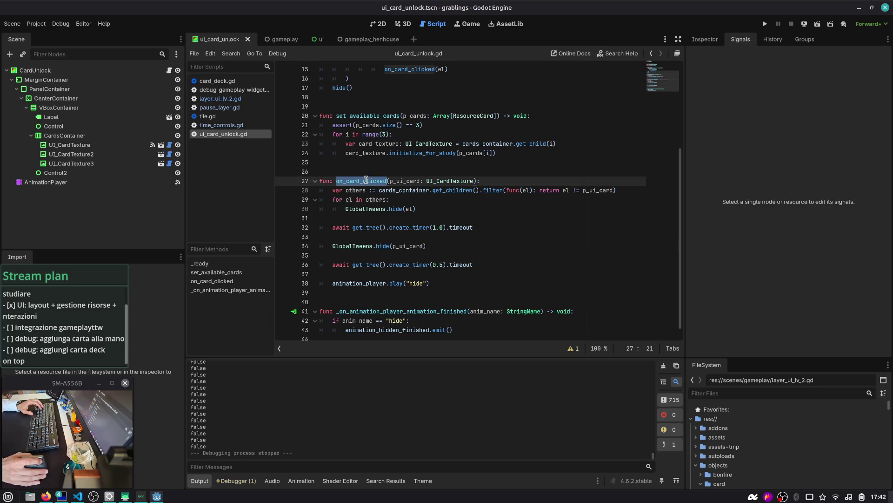
{"action": "double_click", "coordinate": [376, 283]}
{"action": "left_click", "coordinate": [442, 282]}
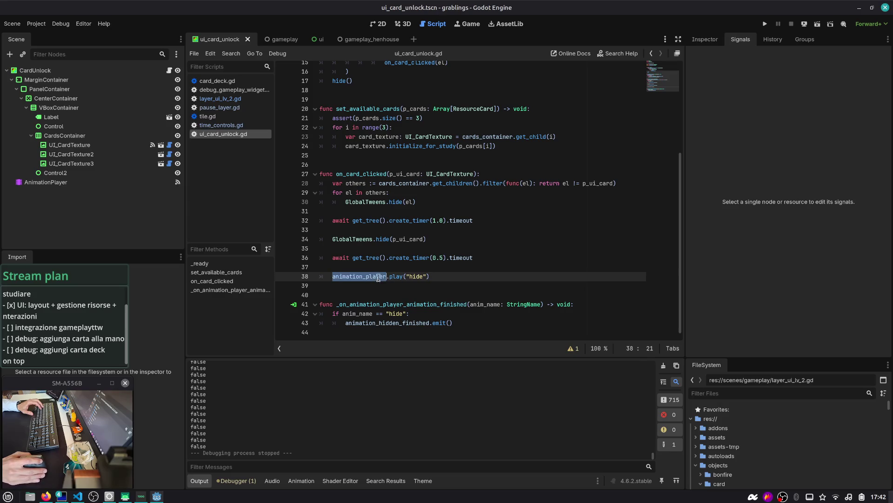
{"action": "scroll", "coordinate": [435, 278], "scroll_direction": "up", "scroll_amount": 1}
{"action": "scroll", "coordinate": [435, 278], "scroll_direction": "up", "scroll_amount": 5}
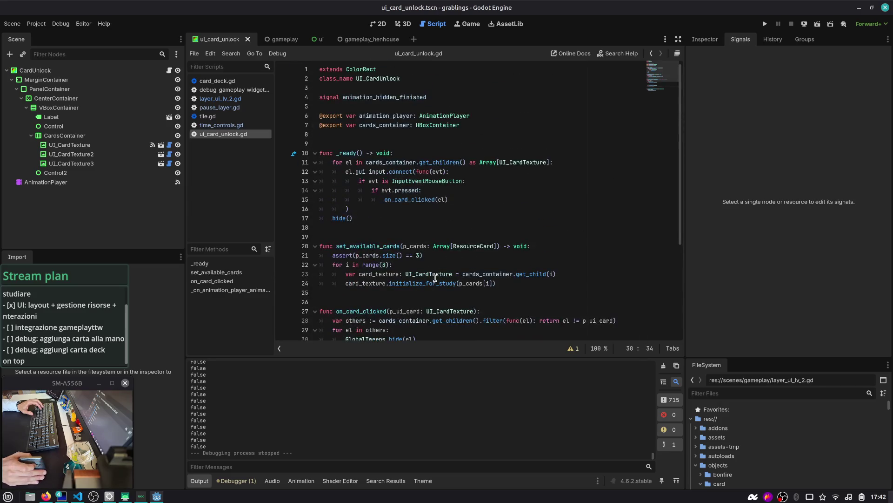
- Declare a new selected-card variable on line 9, revising its name from last_card_clicked
{"action": "left_click", "coordinate": [422, 142]}
{"action": "type", "text": "var l"}
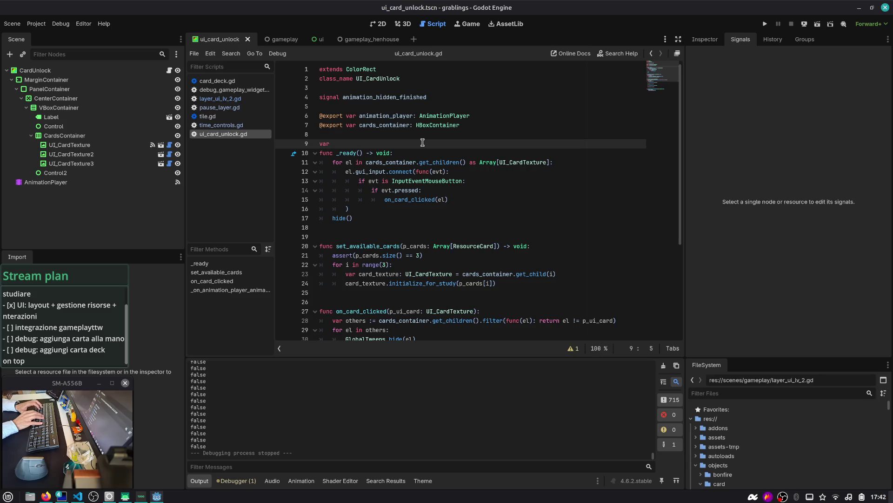
{"action": "type", "text": "ast_card_clicked"}
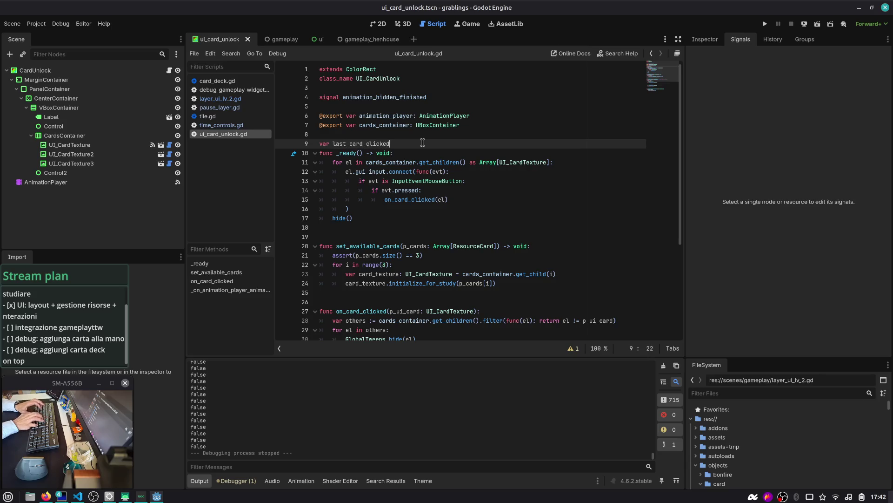
{"action": "key", "text": "Return"}
{"action": "left_click", "coordinate": [423, 142]}
{"action": "key", "text": "ctrl+shift+Left"}
{"action": "type", "text": "seelc"}
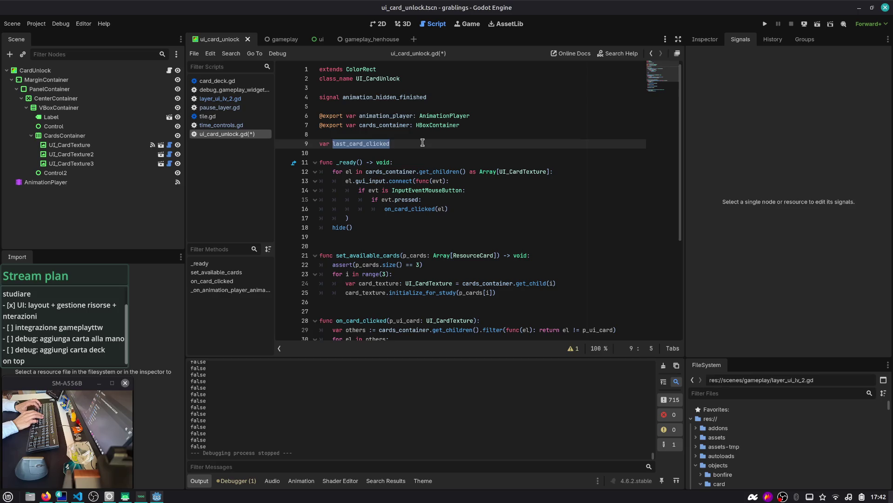
{"action": "key", "text": "BackSpace"}
{"action": "key", "text": "BackSpace"}
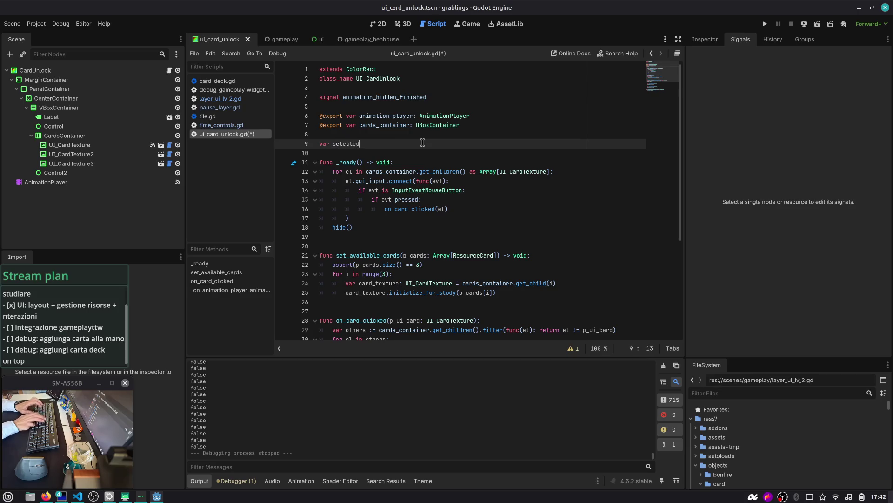
{"action": "key", "text": "ctrl+BackSpace"}
{"action": "type", "text": "_"}
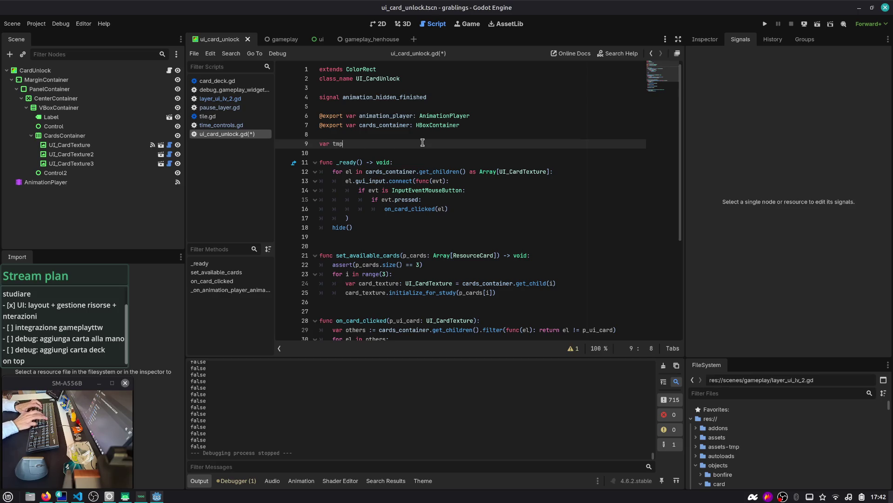
{"action": "key", "text": "ctrl+shift+Left"}
{"action": "type", "text": "selected_car"}
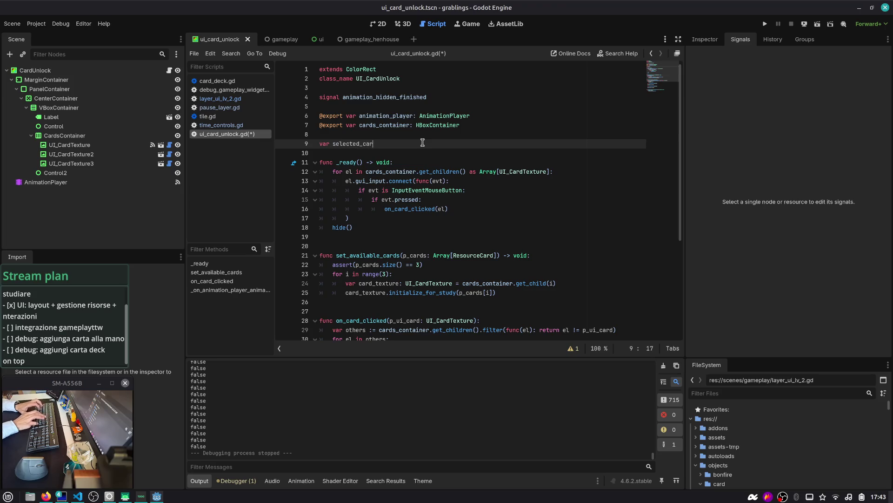
{"action": "type", "text": "d"}
{"action": "key", "text": "Down"}
{"action": "key", "text": "Return"}
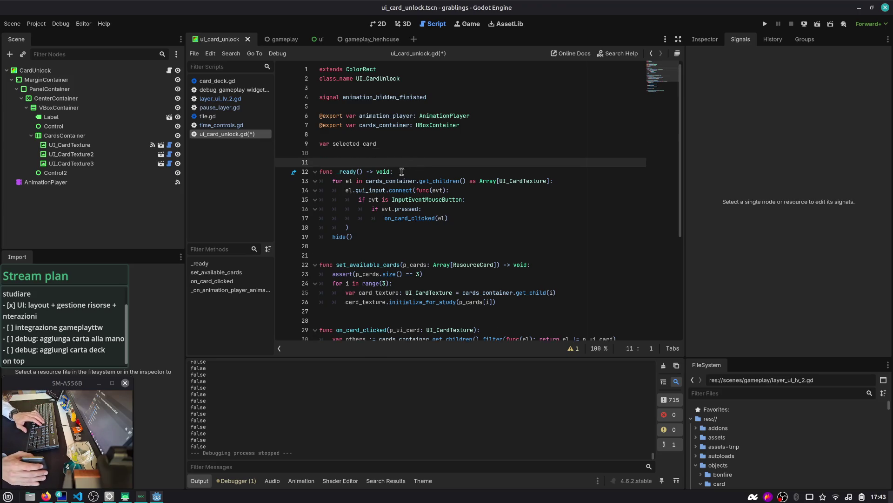
- Add 'selected_card = p_ui_card' after the hide loop in on_card_clicked and save the script
{"action": "scroll", "coordinate": [401, 171], "scroll_direction": "down", "scroll_amount": 3}
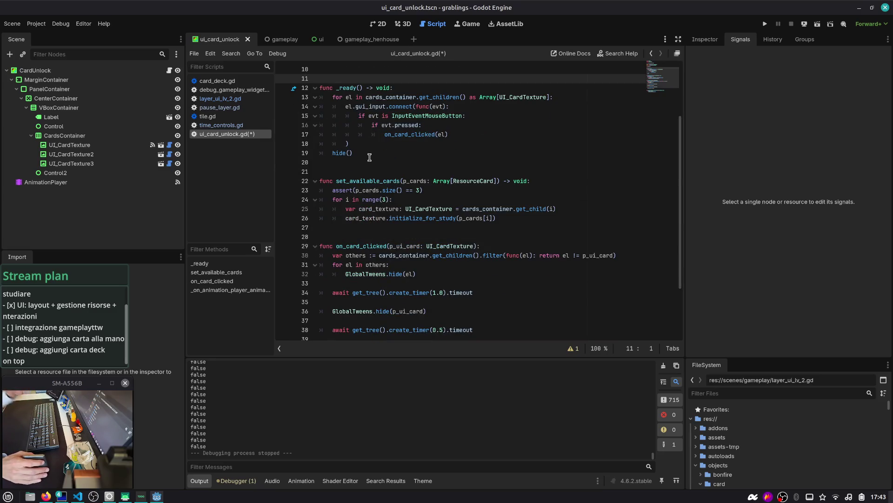
{"action": "double_click", "coordinate": [365, 180]}
{"action": "scroll", "coordinate": [360, 121], "scroll_direction": "down", "scroll_amount": 3}
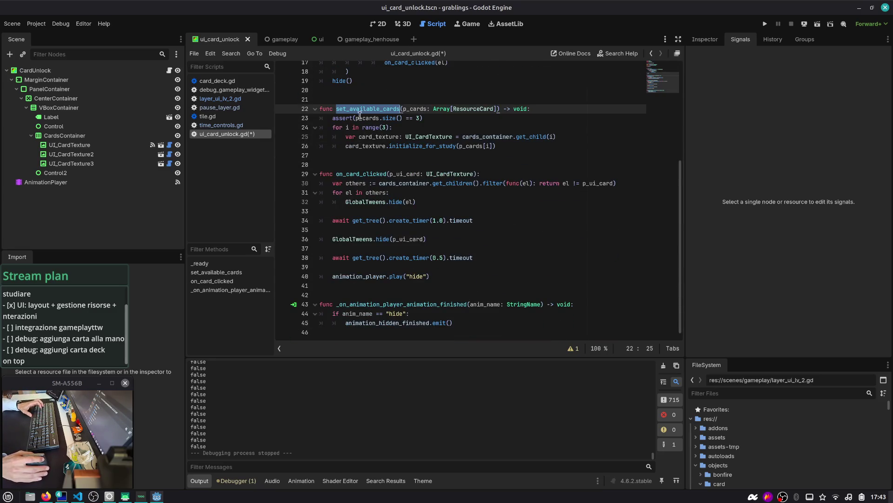
{"action": "left_click", "coordinate": [356, 155]}
{"action": "key", "text": "Tab"}
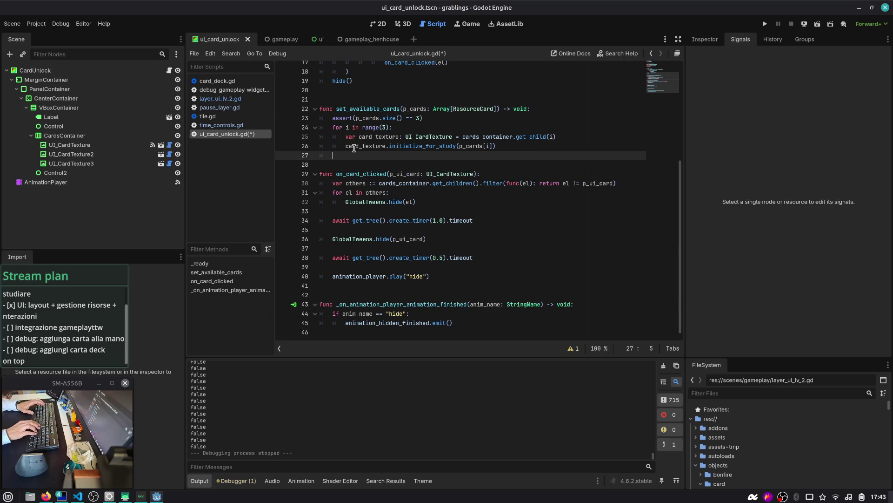
{"action": "key", "text": "Down"}
{"action": "key", "text": "Down"}
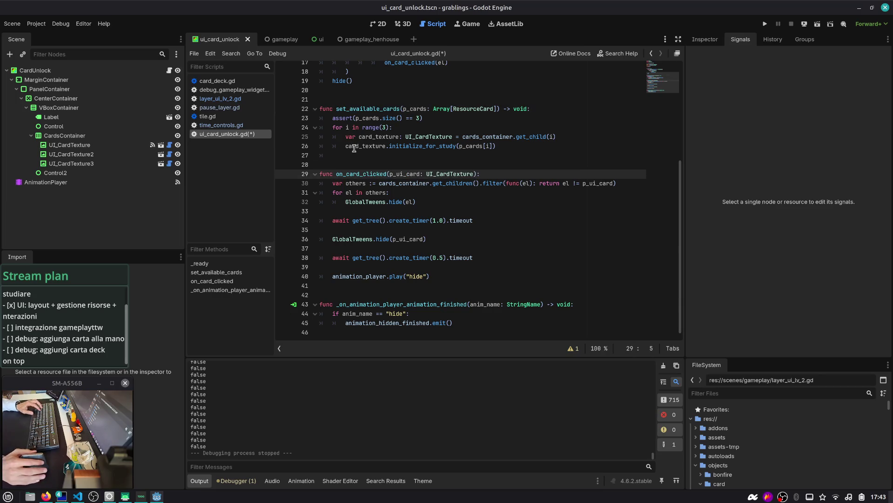
{"action": "double_click", "coordinate": [413, 240]}
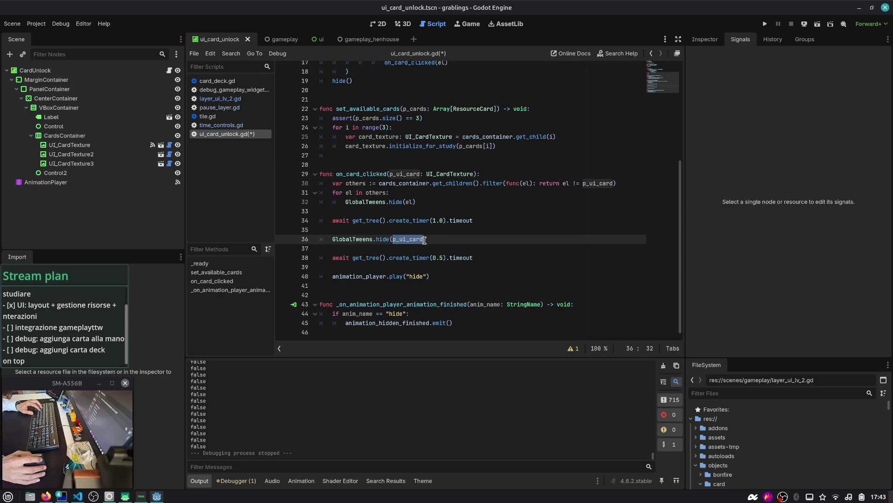
{"action": "left_click", "coordinate": [427, 210]}
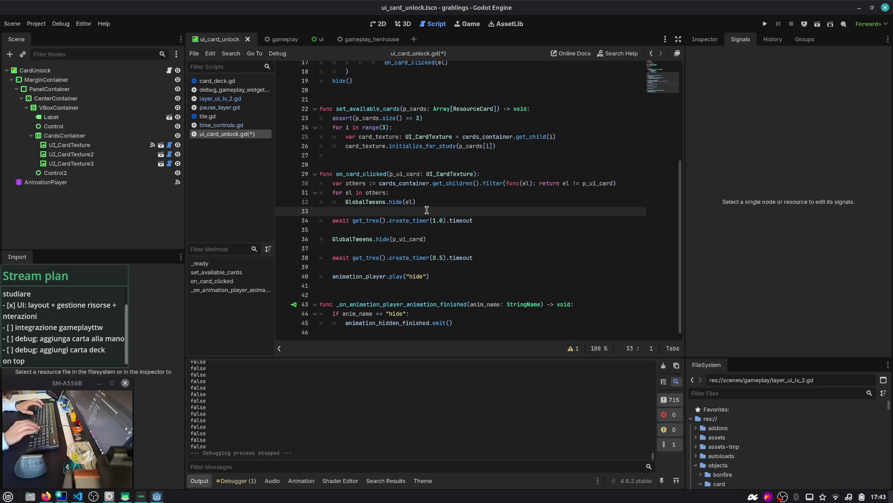
{"action": "key", "text": "Return"}
{"action": "type", "text": "selected_card = p_ui_card"}
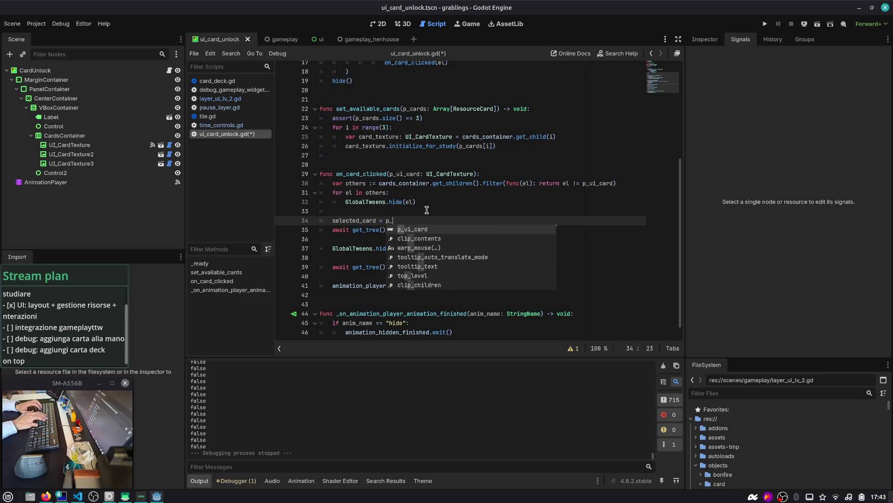
{"action": "key", "text": "Return"}
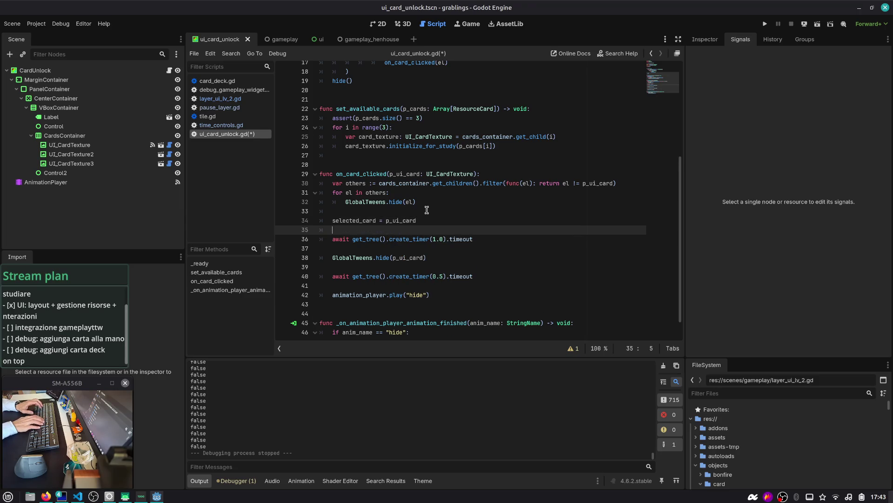
{"action": "key", "text": "ctrl+s"}
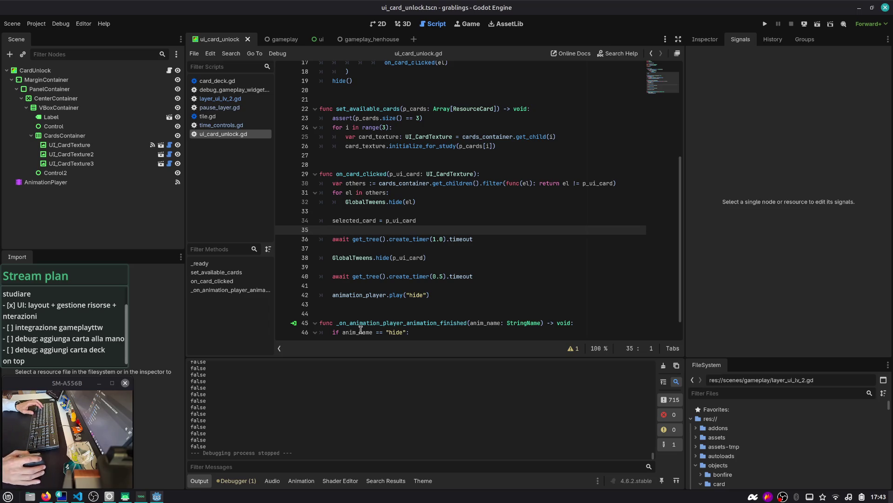
- Review the animation_hidden_finished signal and selected_card usage, then open time_controls.gd
{"action": "scroll", "coordinate": [361, 329], "scroll_direction": "down", "scroll_amount": 1}
{"action": "double_click", "coordinate": [388, 323]}
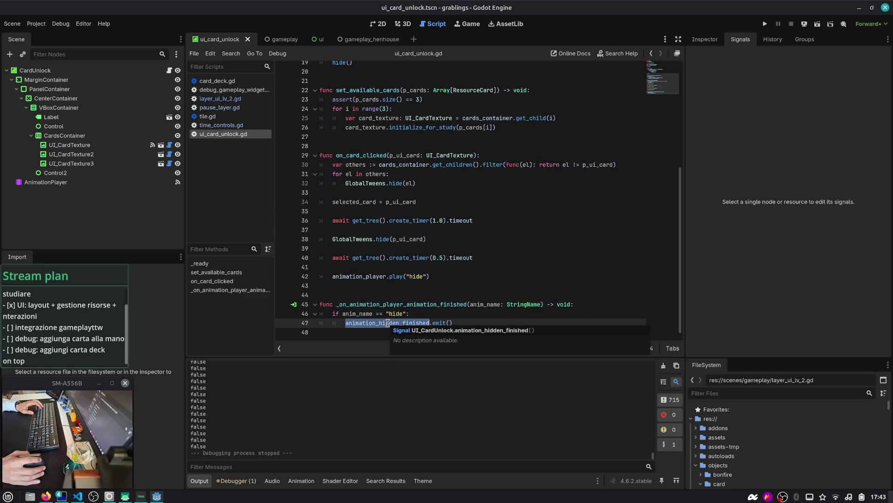
{"action": "left_click", "coordinate": [449, 322]}
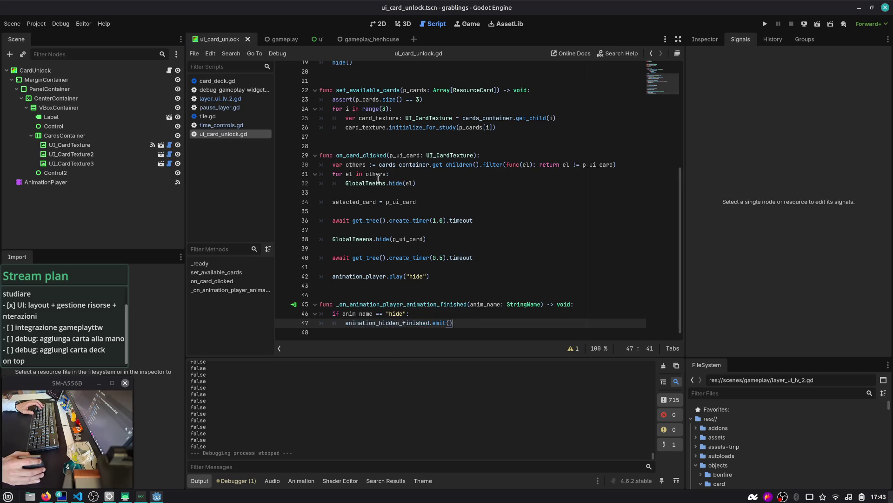
{"action": "double_click", "coordinate": [359, 201]}
{"action": "scroll", "coordinate": [384, 205], "scroll_direction": "up", "scroll_amount": 5}
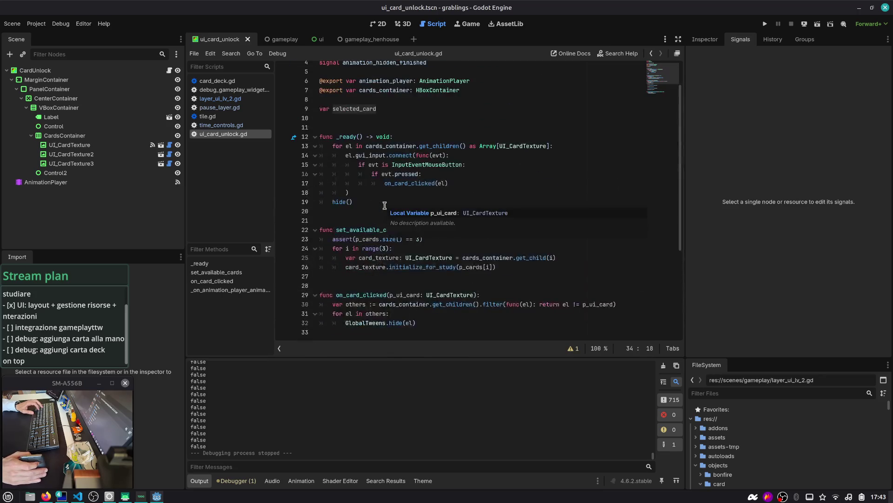
{"action": "scroll", "coordinate": [385, 212], "scroll_direction": "down", "scroll_amount": 5}
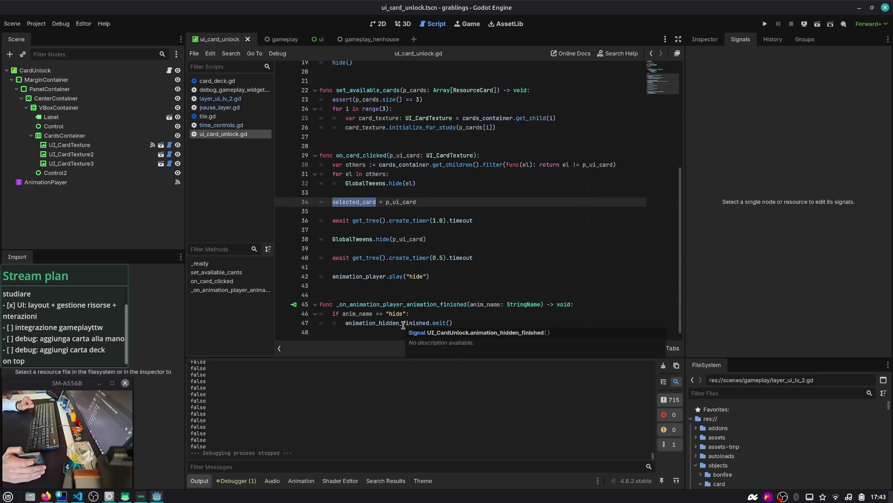
{"action": "double_click", "coordinate": [386, 303]}
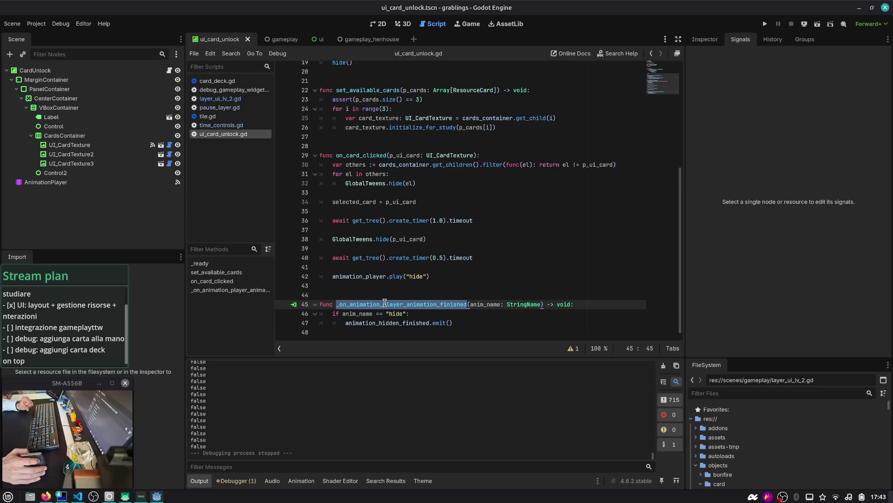
{"action": "left_click", "coordinate": [218, 125]}
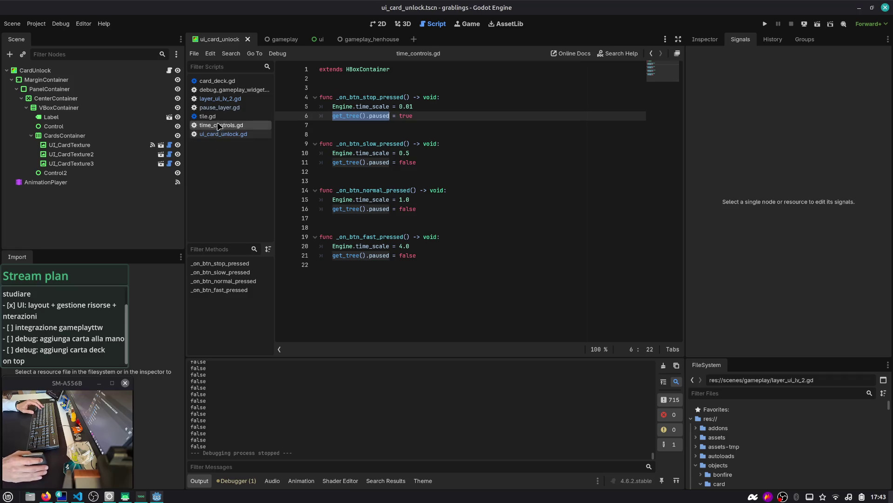
- Close time_controls.gd, tile.gd and pause_layer.gd, then open ui_card_research.gd from the ui scene
{"action": "middle_click", "coordinate": [219, 125]}
{"action": "middle_click", "coordinate": [220, 116]}
{"action": "middle_click", "coordinate": [221, 107]}
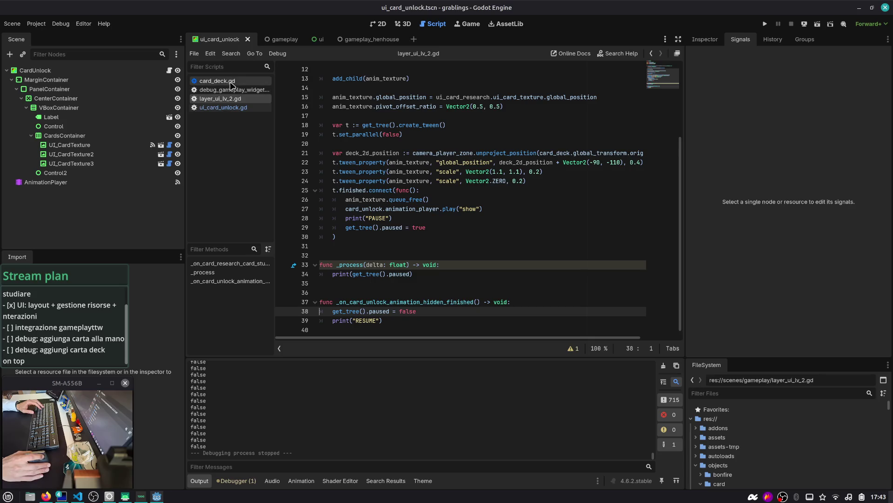
{"action": "left_click", "coordinate": [319, 39]}
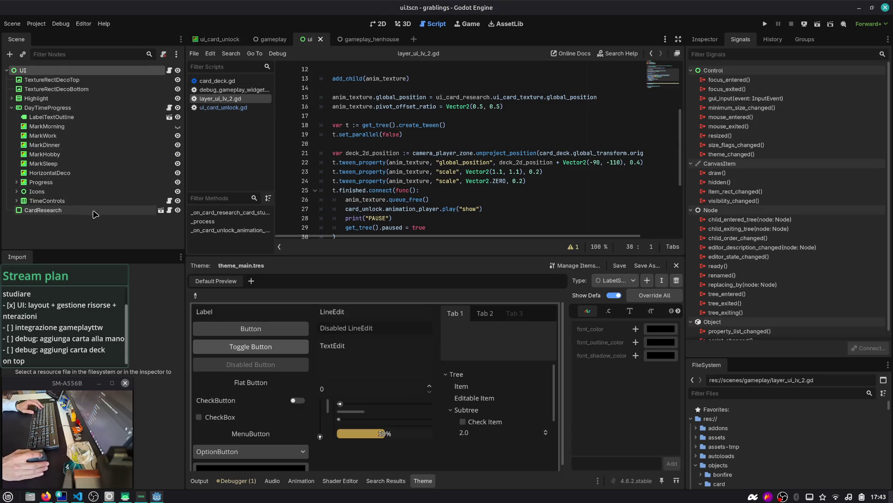
{"action": "left_click", "coordinate": [169, 210]}
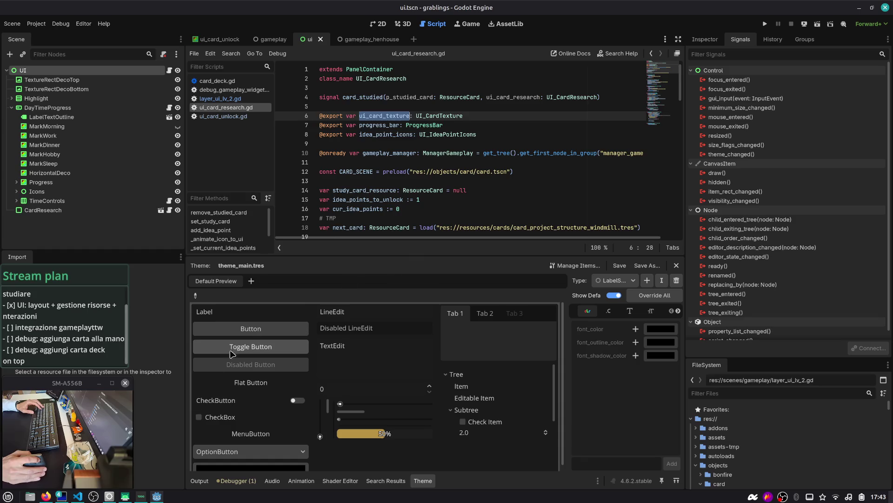
- Collapse the bottom panel and hide the script list to widen the code view
{"action": "left_click", "coordinate": [194, 481]}
{"action": "left_click", "coordinate": [194, 481]}
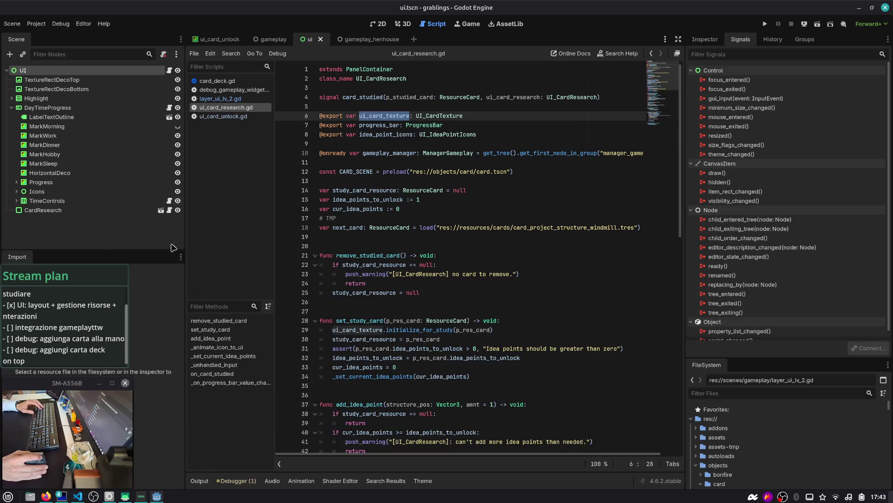
{"action": "left_click", "coordinate": [357, 199]}
{"action": "key", "text": "ctrl+backslash"}
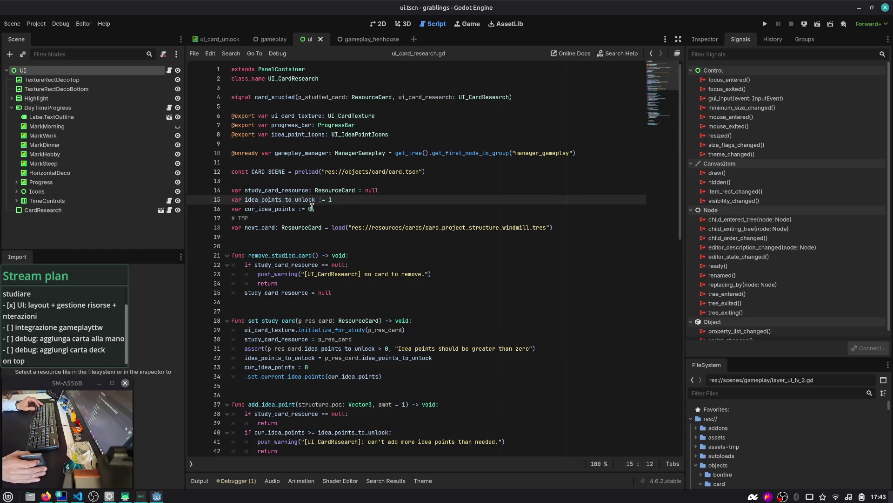
{"action": "scroll", "coordinate": [269, 199], "scroll_direction": "down", "scroll_amount": 1}
{"action": "left_click", "coordinate": [266, 200]}
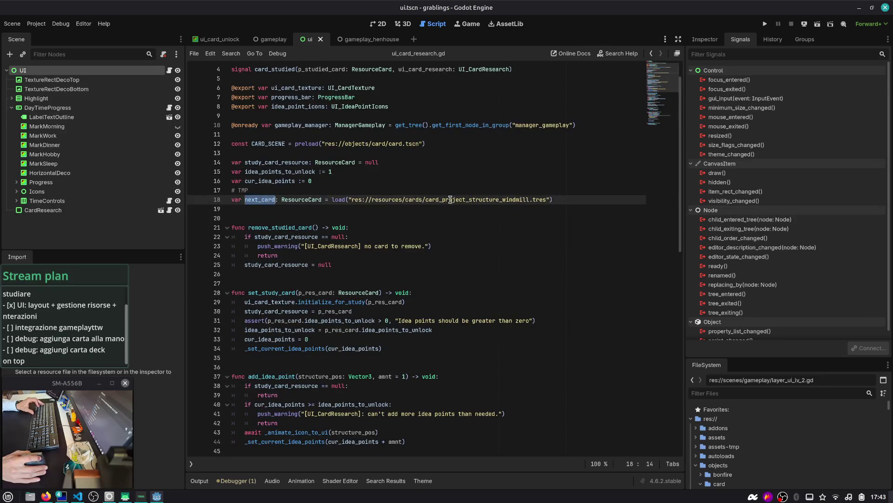
- Delete the temporary windmill next_card line and its # TMP comment
{"action": "left_click_drag", "start_coordinate": [577, 199], "coordinate": [225, 204]}
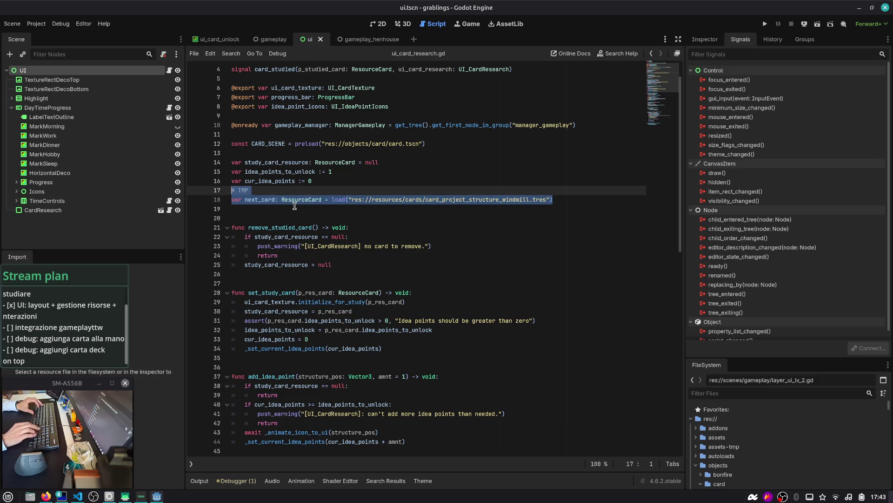
{"action": "key", "text": "BackSpace"}
{"action": "key", "text": "ctrl+shift+k"}
{"action": "key", "text": "Up"}
{"action": "key", "text": "ctrl+shift+k"}
{"action": "scroll", "coordinate": [295, 206], "scroll_direction": "down", "scroll_amount": 4}
{"action": "scroll", "coordinate": [302, 270], "scroll_direction": "down", "scroll_amount": 5}
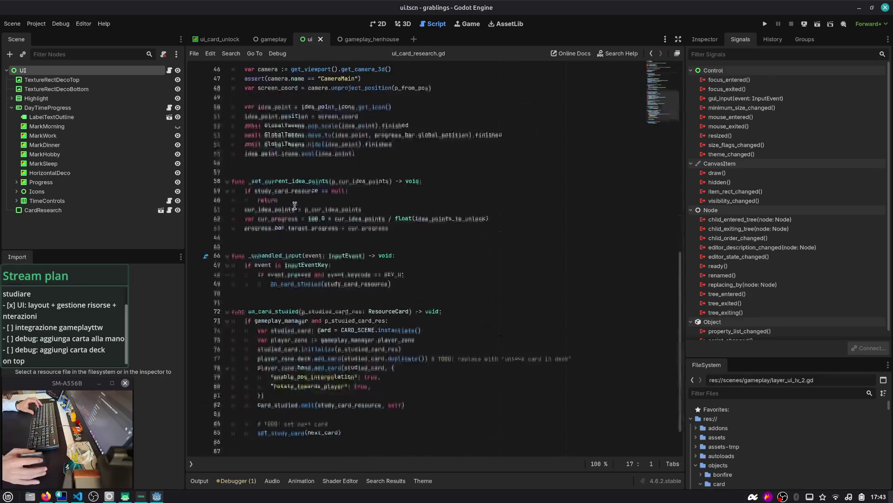
- Remove the leftover set_study_card(next_card) call and its TODO line
{"action": "left_click", "coordinate": [304, 397]}
{"action": "double_click", "coordinate": [282, 395]}
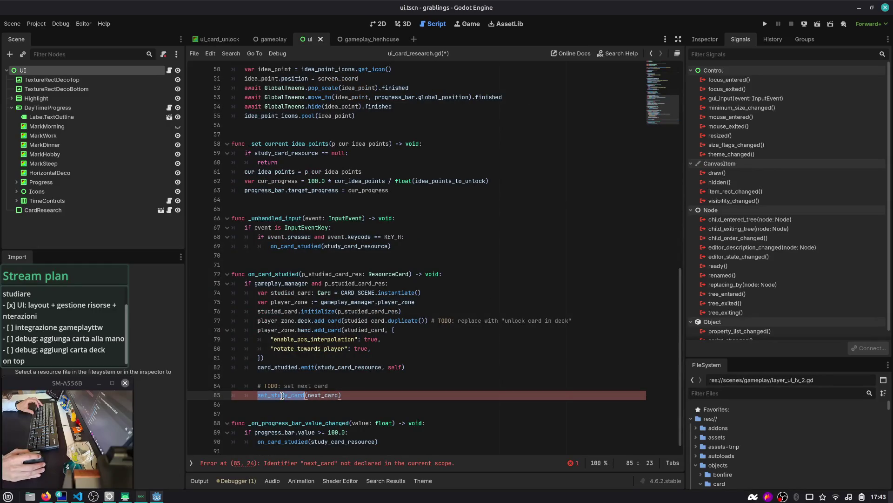
{"action": "double_click", "coordinate": [281, 273]}
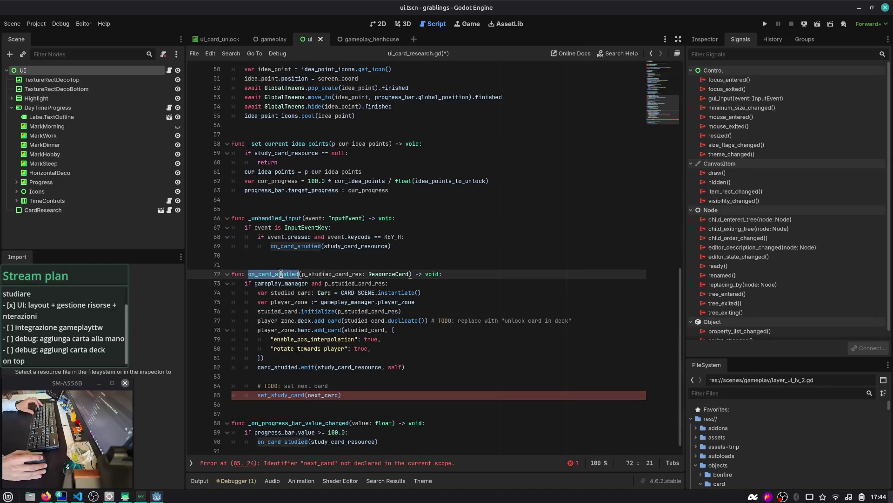
{"action": "left_click_drag", "start_coordinate": [363, 394], "coordinate": [187, 387]}
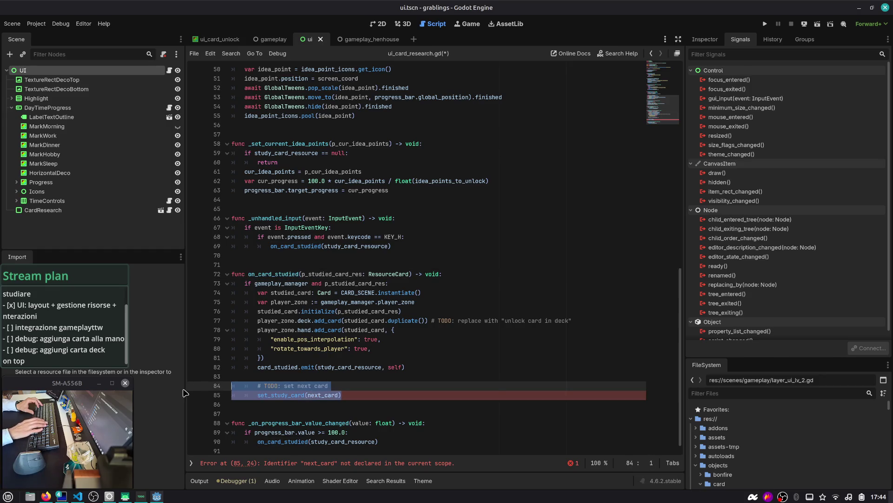
{"action": "key", "text": "BackSpace"}
{"action": "key", "text": "BackSpace"}
{"action": "key", "text": "BackSpace"}
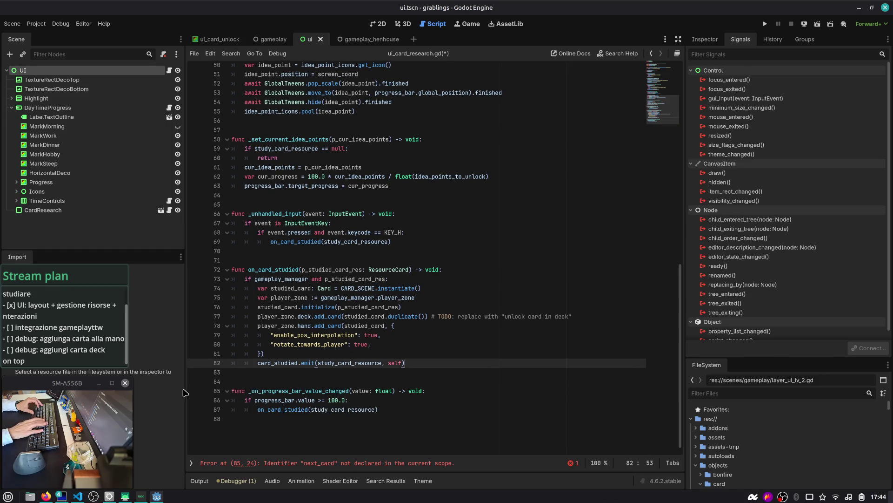
- Add a '# TODO: placeholder?' comment after the card_studied emit and save
{"action": "double_click", "coordinate": [301, 420]}
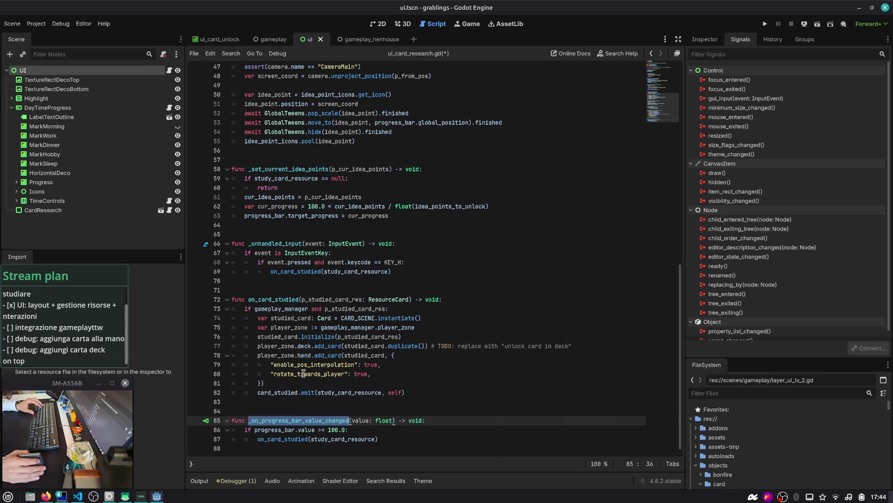
{"action": "left_click", "coordinate": [323, 393]}
{"action": "key", "text": "ctrl+s"}
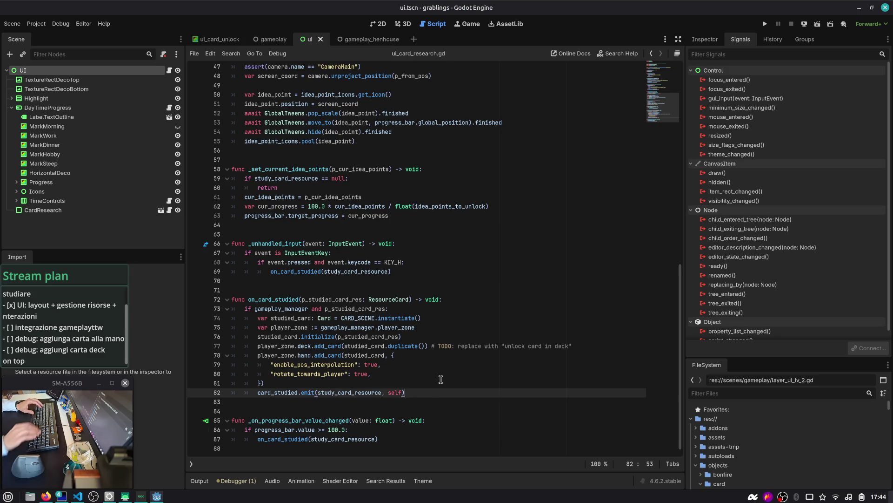
{"action": "key", "text": "End"}
{"action": "key", "text": "Return"}
{"action": "type", "text": "# TOD:"}
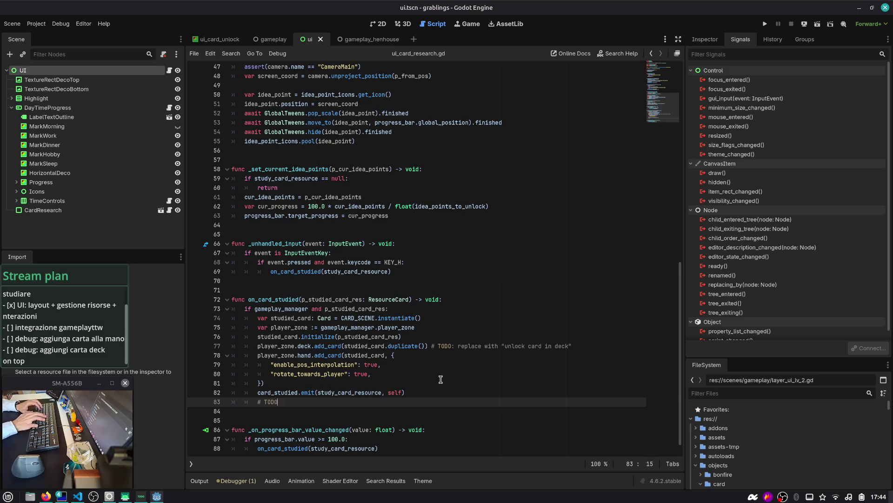
{"action": "type", "text": ": placeholder?"}
{"action": "key", "text": "ctrl+s"}
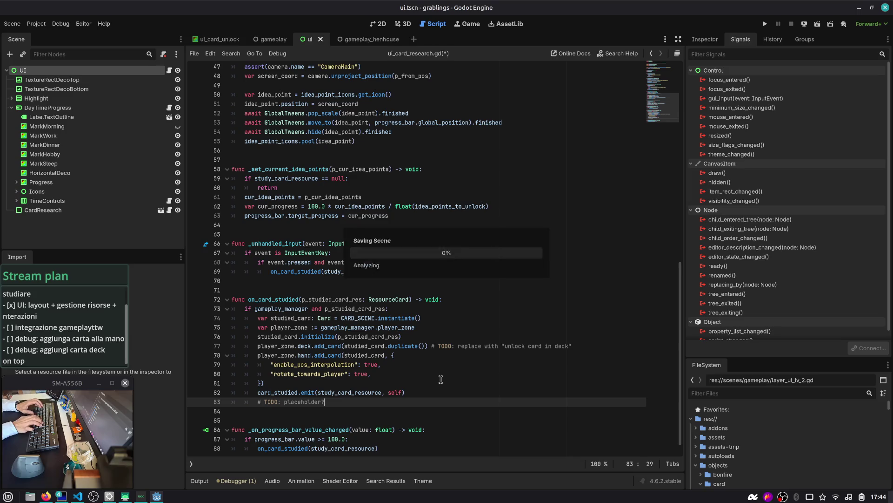
- Glance at the UI scene's 2D view, return to the script, then open the gameplay scene
{"action": "double_click", "coordinate": [286, 392]}
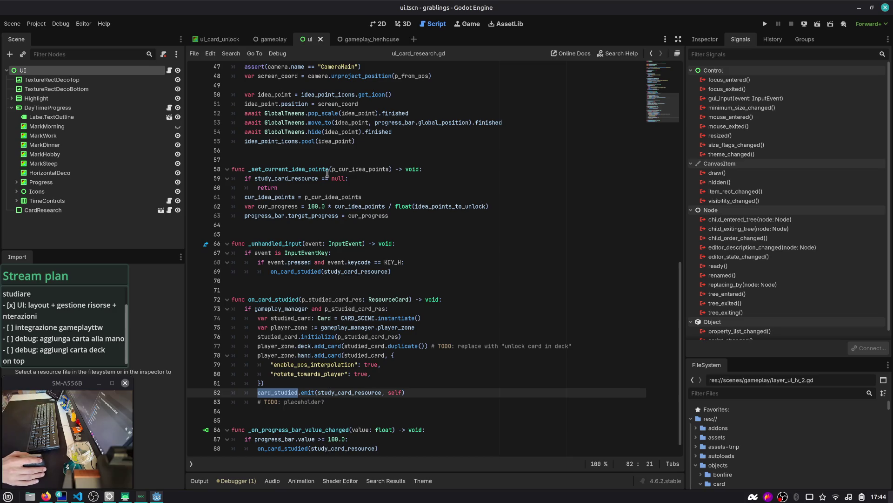
{"action": "left_click", "coordinate": [387, 24]}
{"action": "left_click_drag", "start_coordinate": [596, 171], "coordinate": [525, 179]}
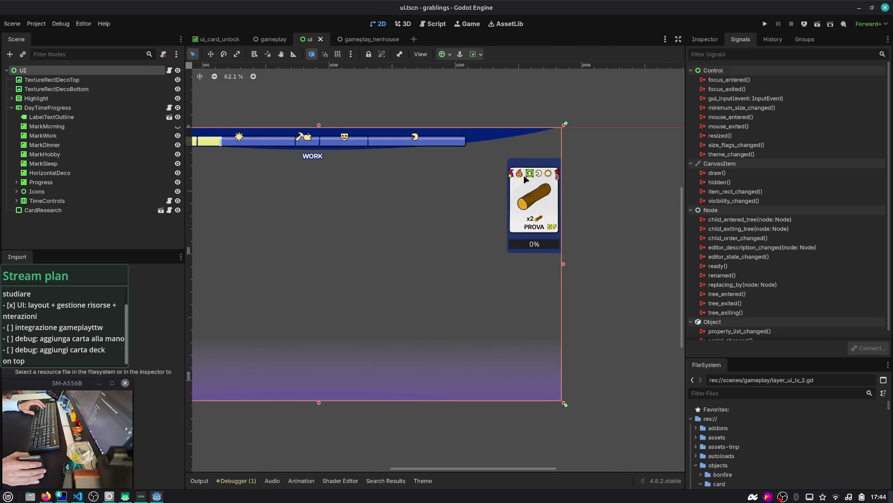
{"action": "left_click", "coordinate": [437, 24]}
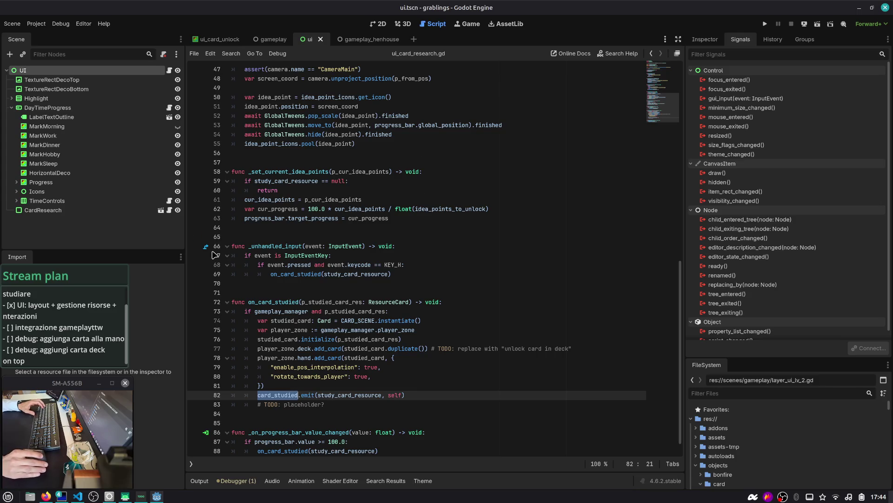
{"action": "scroll", "coordinate": [222, 347], "scroll_direction": "down", "scroll_amount": 1}
{"action": "double_click", "coordinate": [282, 423]}
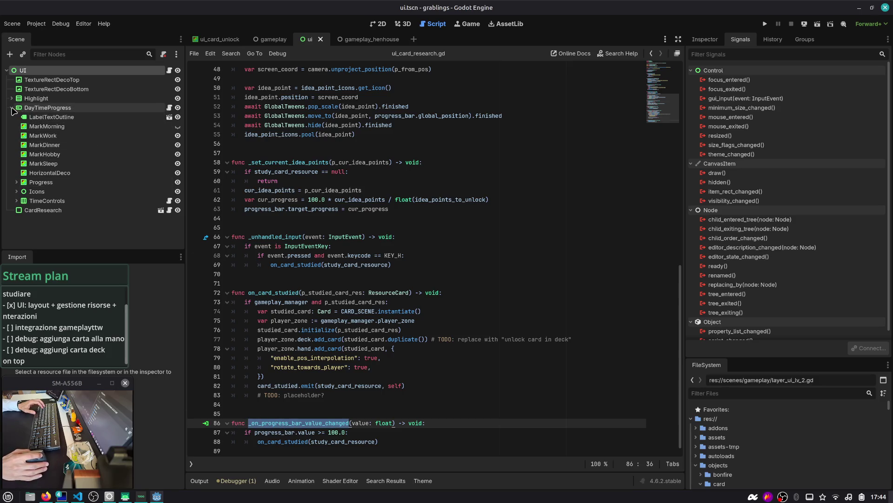
{"action": "left_click", "coordinate": [12, 108]}
{"action": "left_click", "coordinate": [273, 39]}
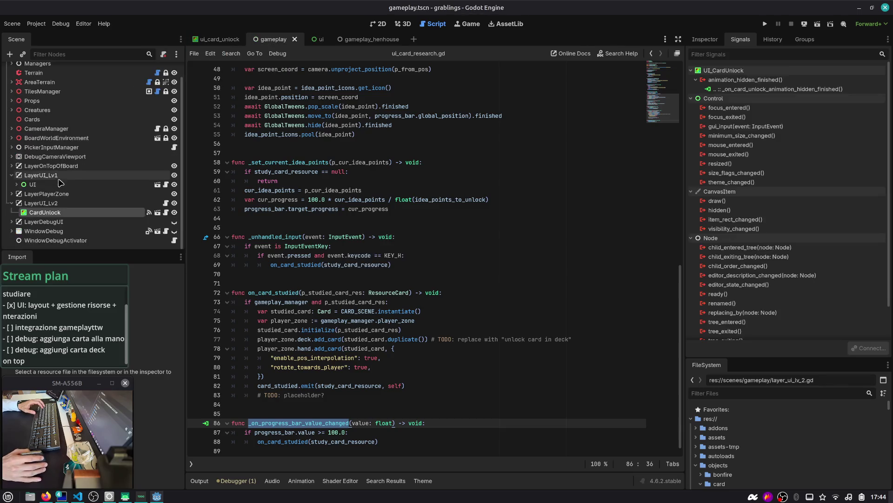
- Review layer_ui_lv_2.gd's card-studied and animation-hidden handlers, then return to the ui scene
{"action": "left_click", "coordinate": [166, 203]}
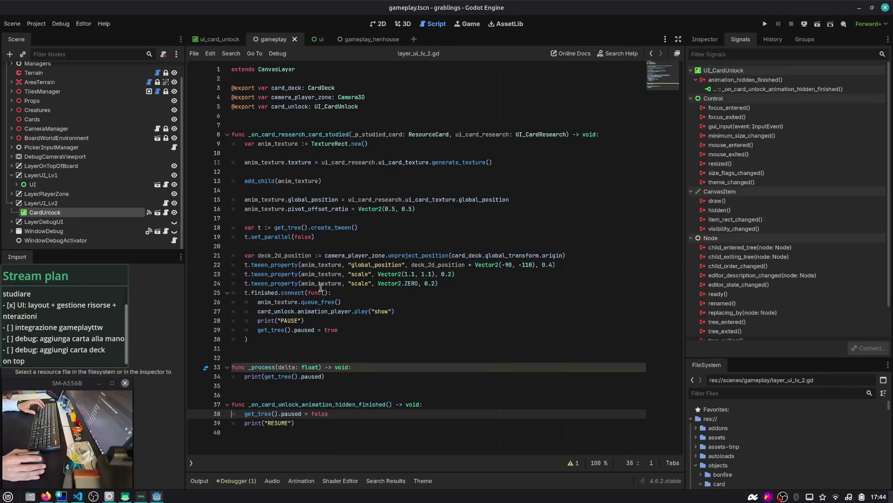
{"action": "double_click", "coordinate": [294, 135]}
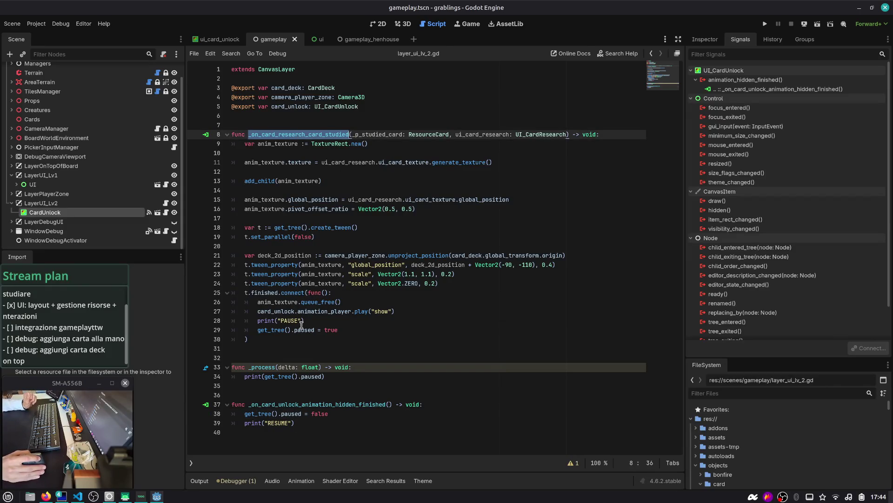
{"action": "left_click", "coordinate": [357, 415]}
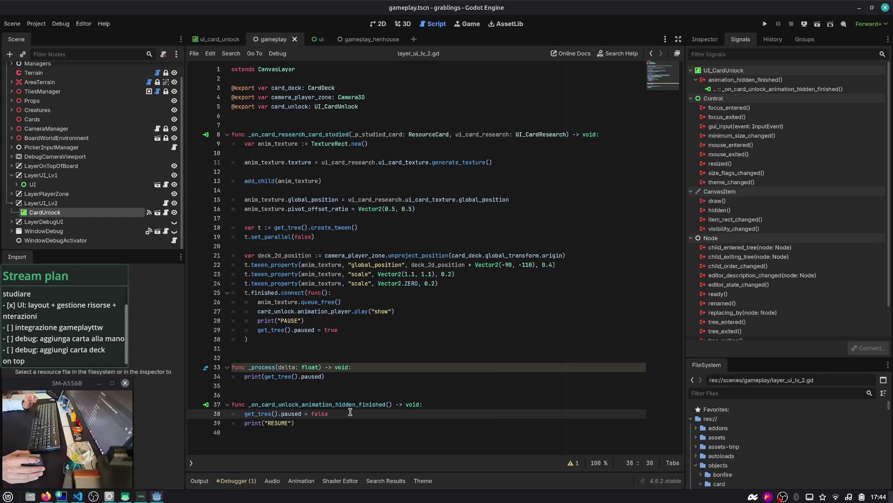
{"action": "double_click", "coordinate": [348, 405]}
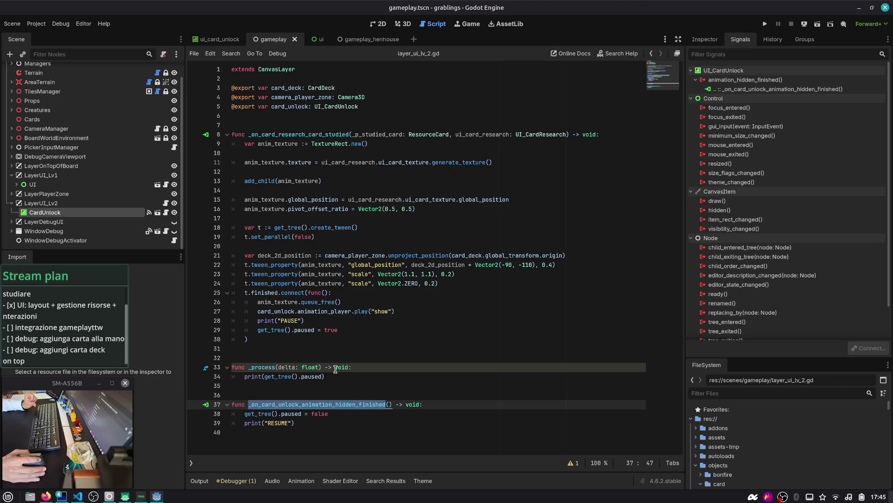
{"action": "left_click", "coordinate": [312, 423]}
{"action": "left_click", "coordinate": [319, 40]}
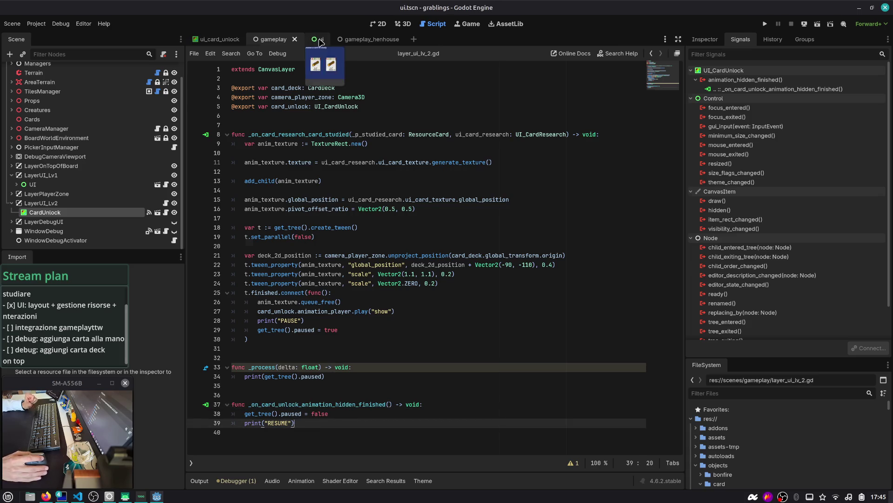
- Set CardResearch's Process Mode to Always in the Inspector, save, and open its script
{"action": "left_click", "coordinate": [60, 116]}
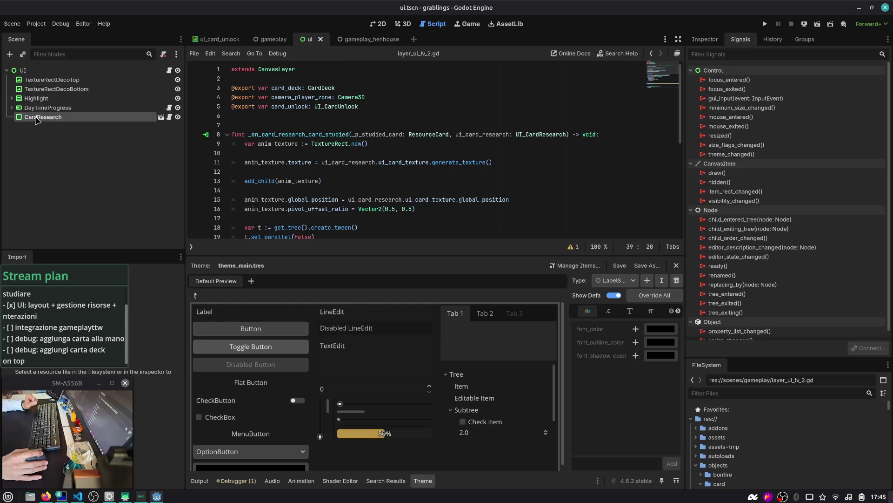
{"action": "left_click", "coordinate": [705, 39]}
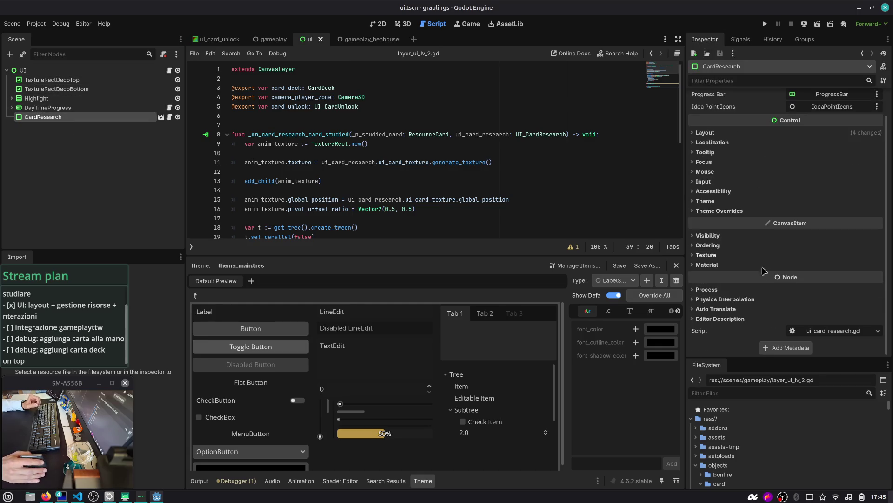
{"action": "left_click", "coordinate": [833, 299]}
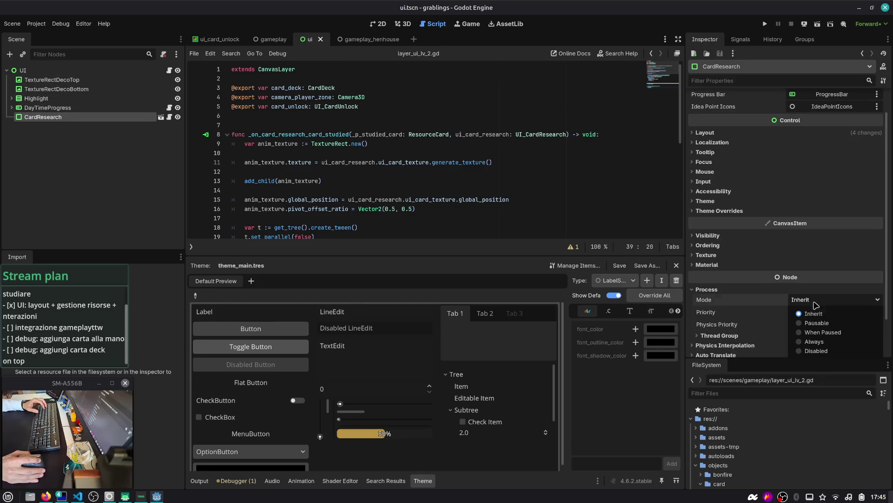
{"action": "left_click", "coordinate": [815, 341]}
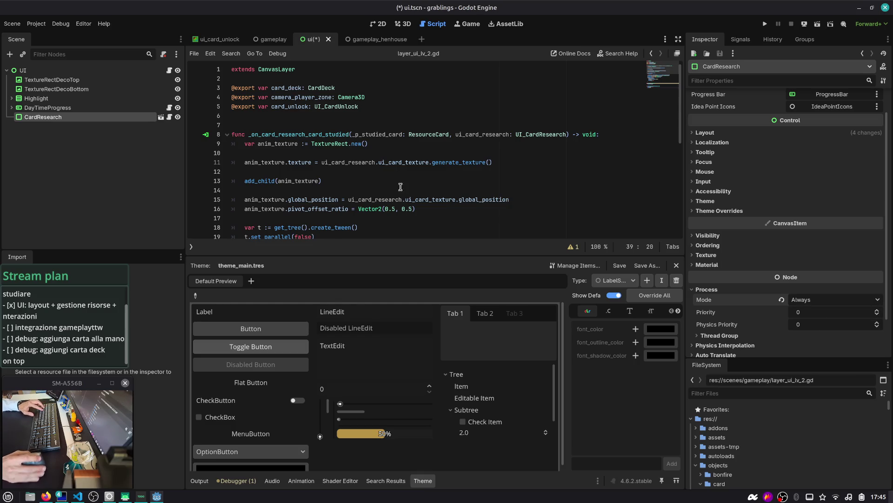
{"action": "key", "text": "ctrl+s"}
{"action": "left_click", "coordinate": [170, 117]}
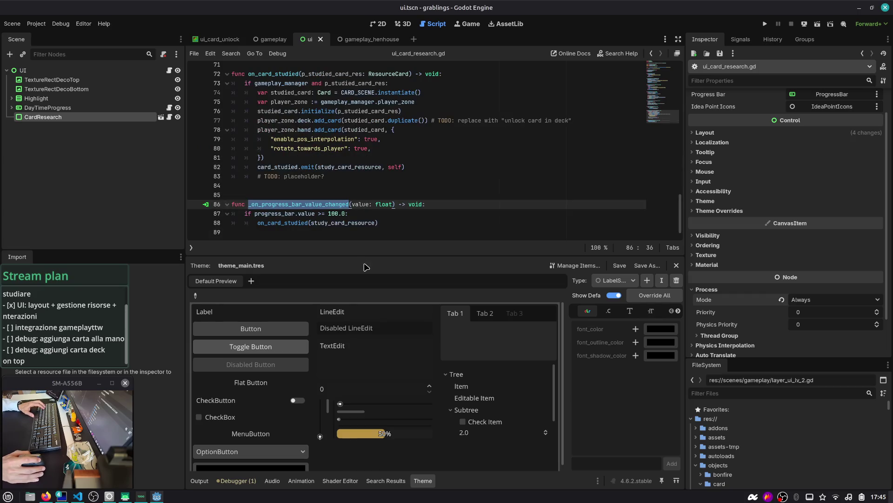
{"action": "left_click_drag", "start_coordinate": [364, 256], "coordinate": [365, 339]}
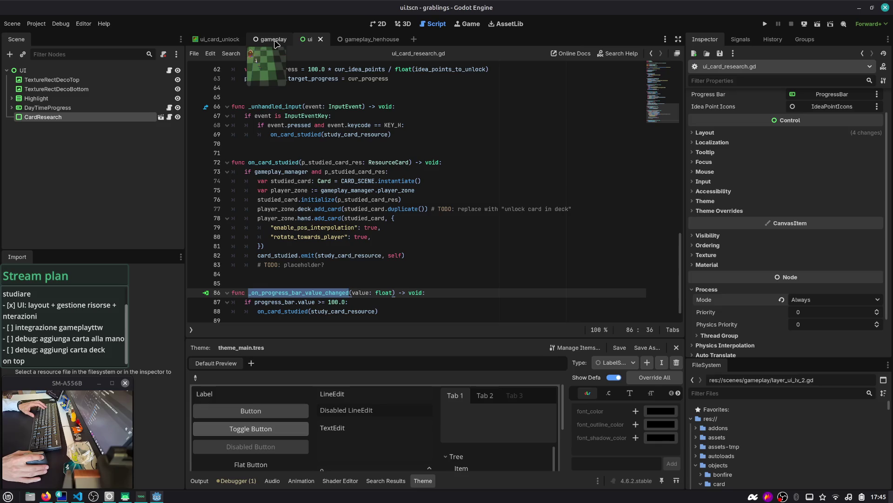
- In layer_ui_lv_2.gd, add a new line 39 after the unpause in the animation-hidden handler
{"action": "left_click", "coordinate": [274, 40]}
{"action": "left_click", "coordinate": [166, 202]}
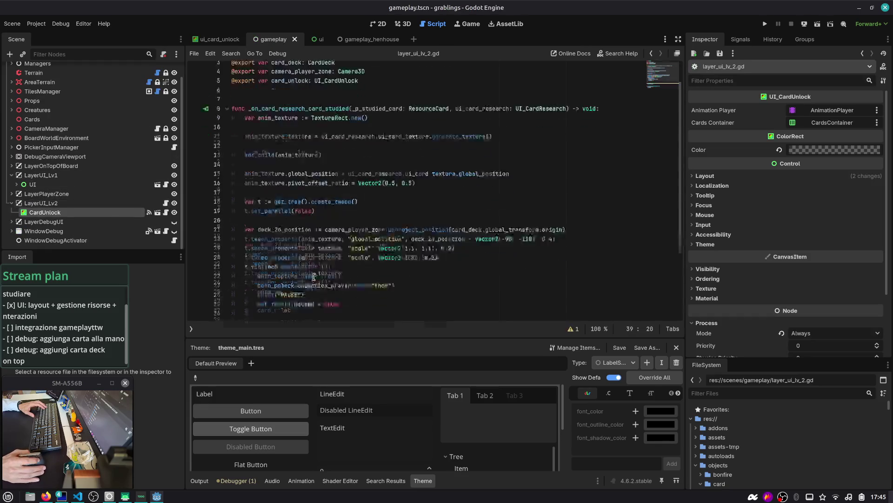
{"action": "mouse_move", "coordinate": [281, 167]}
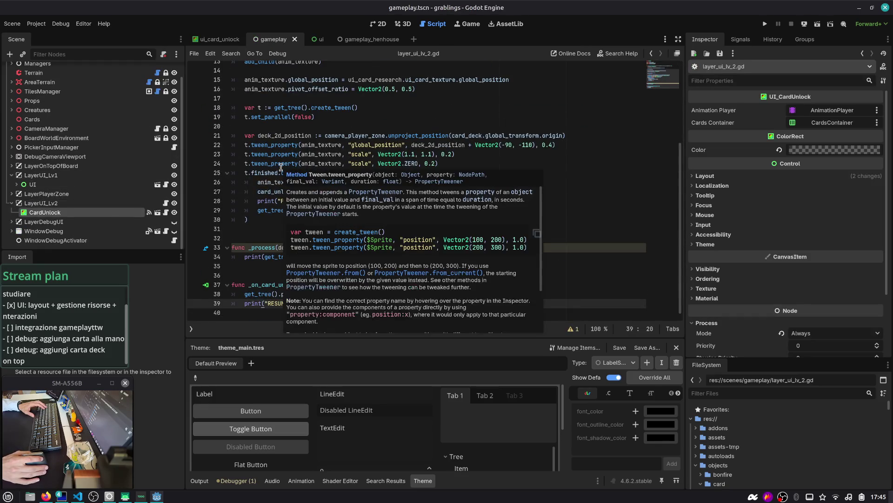
{"action": "double_click", "coordinate": [263, 247]}
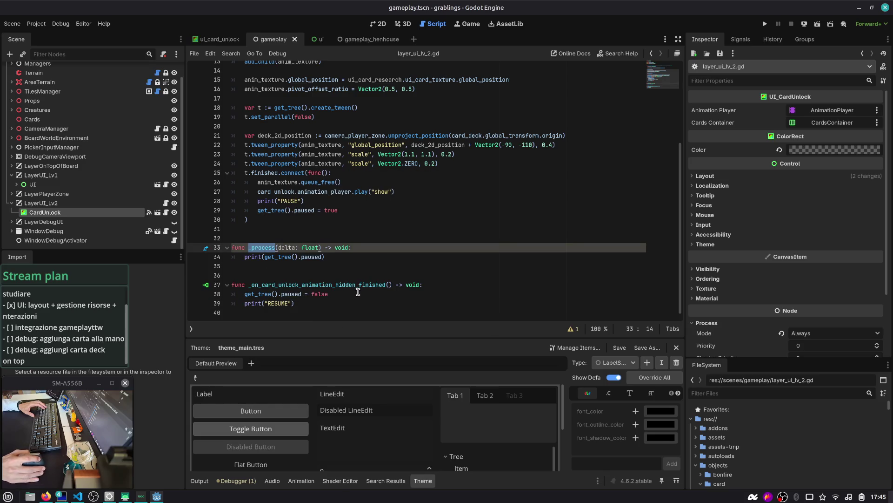
{"action": "left_click", "coordinate": [336, 292]}
{"action": "double_click", "coordinate": [321, 286]}
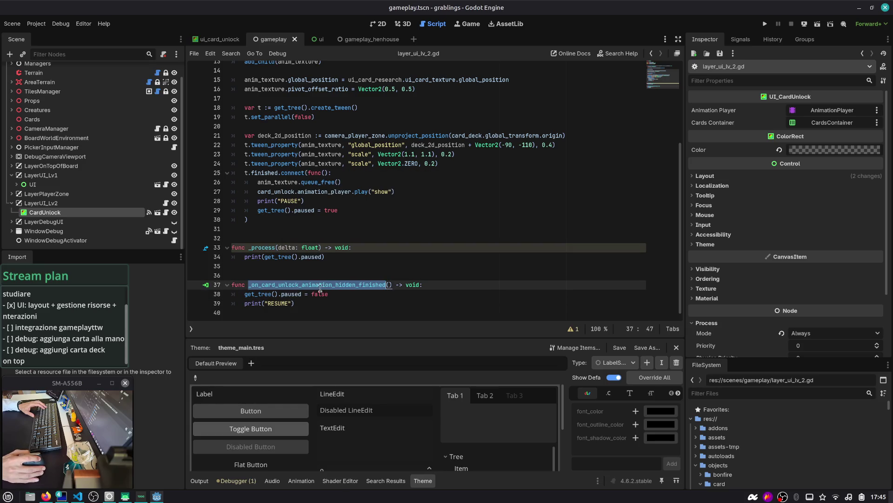
{"action": "left_click", "coordinate": [376, 292]}
{"action": "key", "text": "Return"}
{"action": "type", "text": "selected_card"}
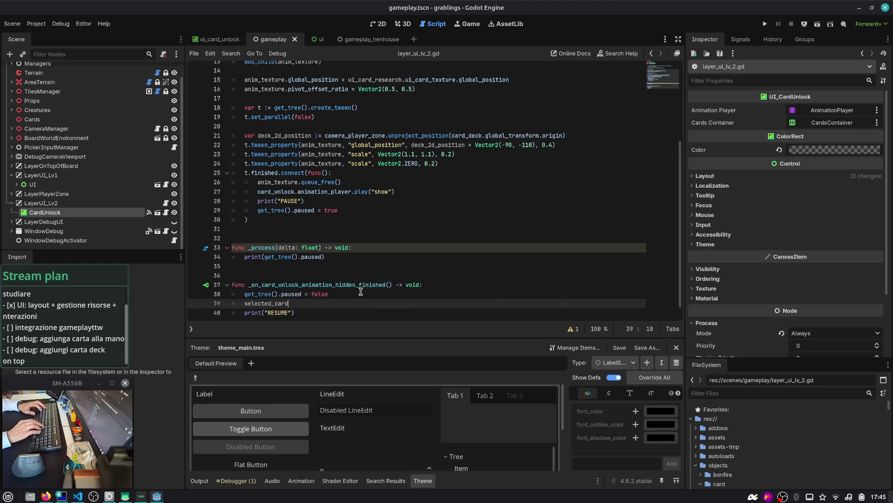
{"action": "key", "text": "BackSpace"}
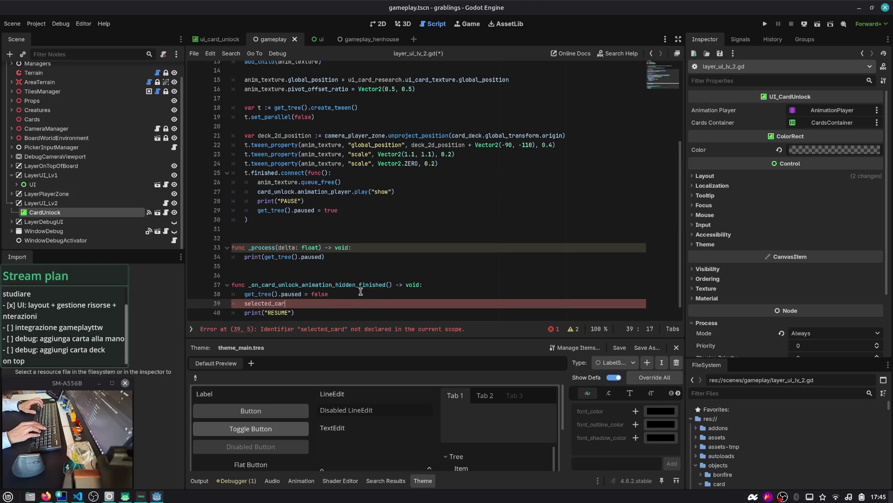
{"action": "key", "text": "BackSpace"}
{"action": "key", "text": "BackSpace"}
{"action": "key", "text": "BackSpace"}
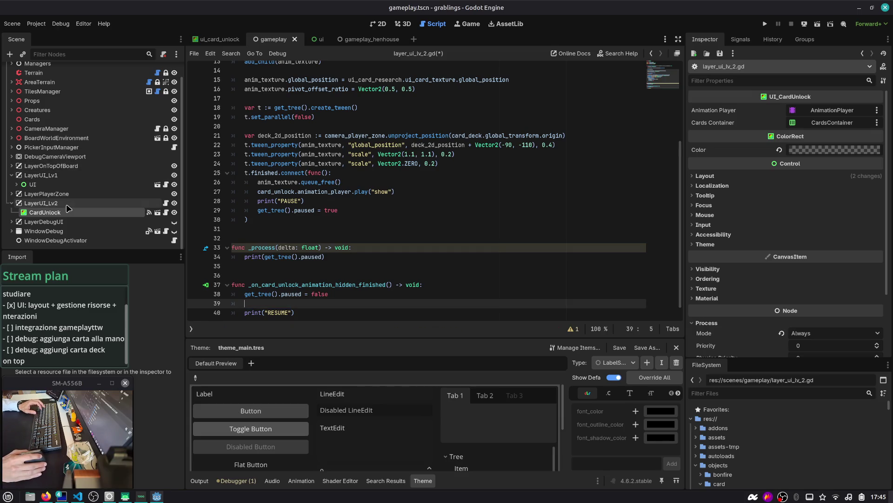